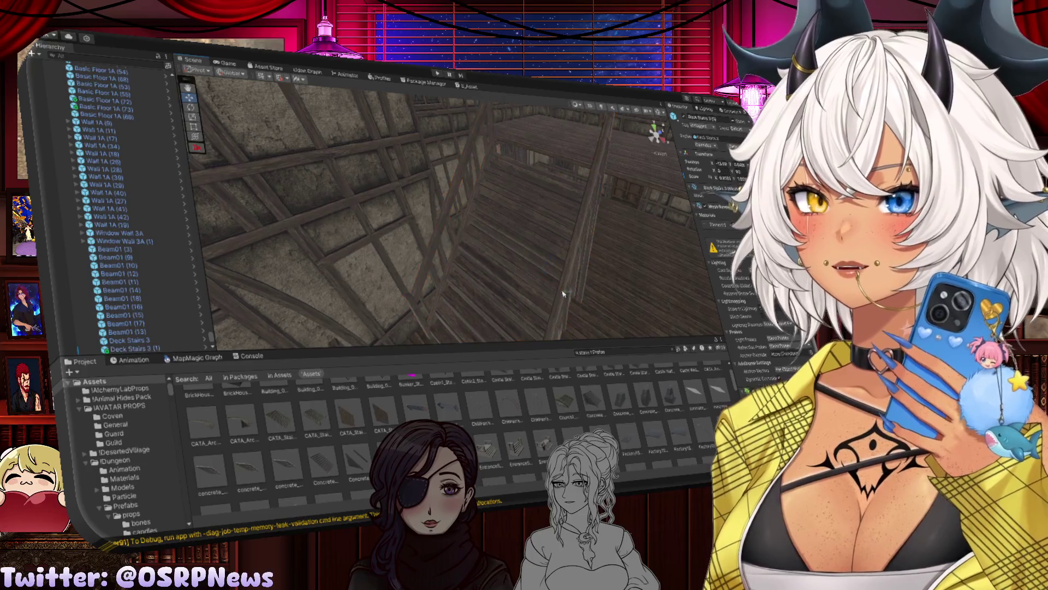
Step: Inspect the stairwell pieces, ending on Deck Stairs 3 (1), from a new angle
{"action": "left_click", "coordinate": [558, 297]}
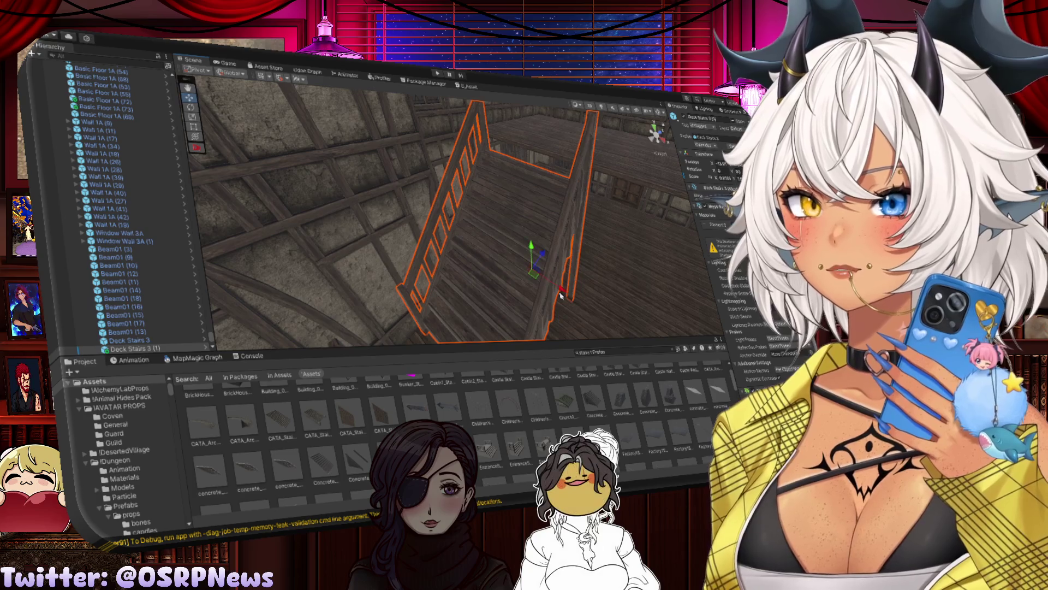
{"action": "mouse_move", "coordinate": [533, 251]}
{"action": "left_mouse_down"}
{"action": "mouse_move", "coordinate": [466, 282]}
{"action": "mouse_move", "coordinate": [535, 240]}
{"action": "left_mouse_up"}
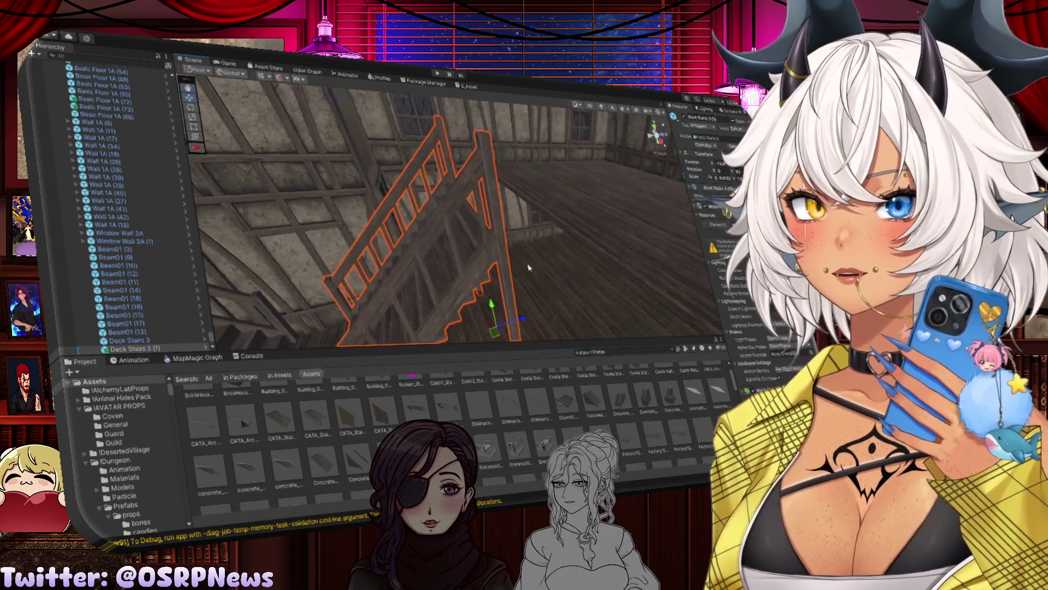
{"action": "left_click", "coordinate": [560, 224]}
{"action": "left_click", "coordinate": [557, 216]}
{"action": "left_click", "coordinate": [567, 207]}
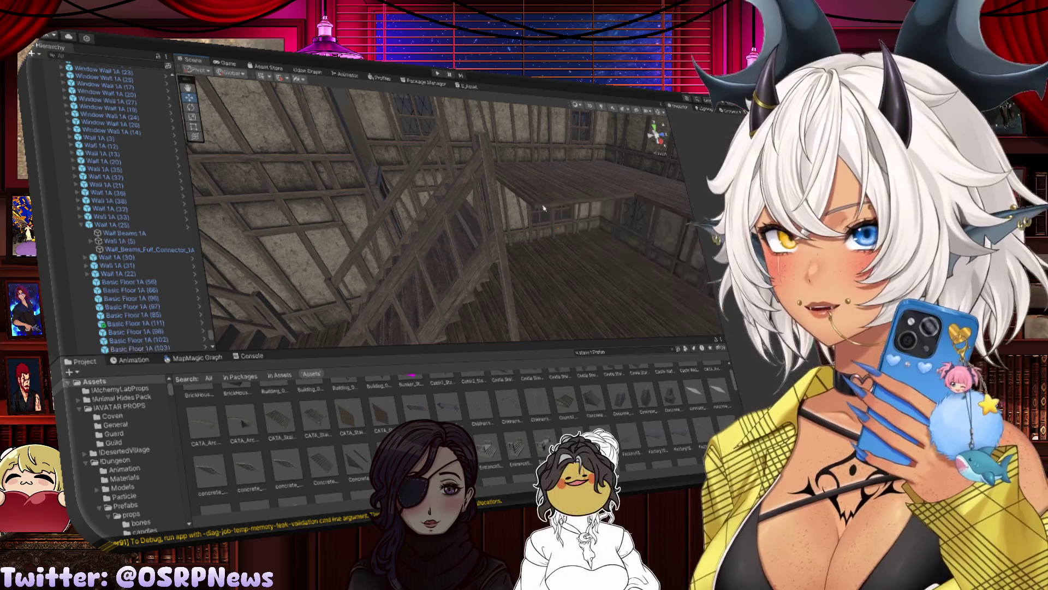
{"action": "left_click", "coordinate": [601, 182]}
{"action": "left_click", "coordinate": [605, 180]}
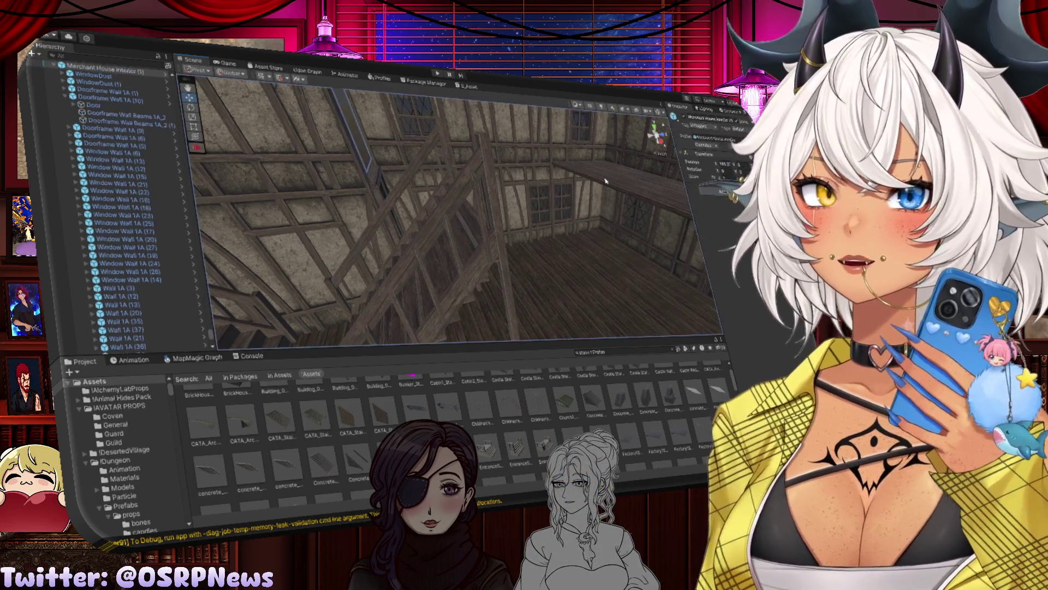
{"action": "left_click", "coordinate": [603, 179]}
{"action": "left_click", "coordinate": [588, 177]}
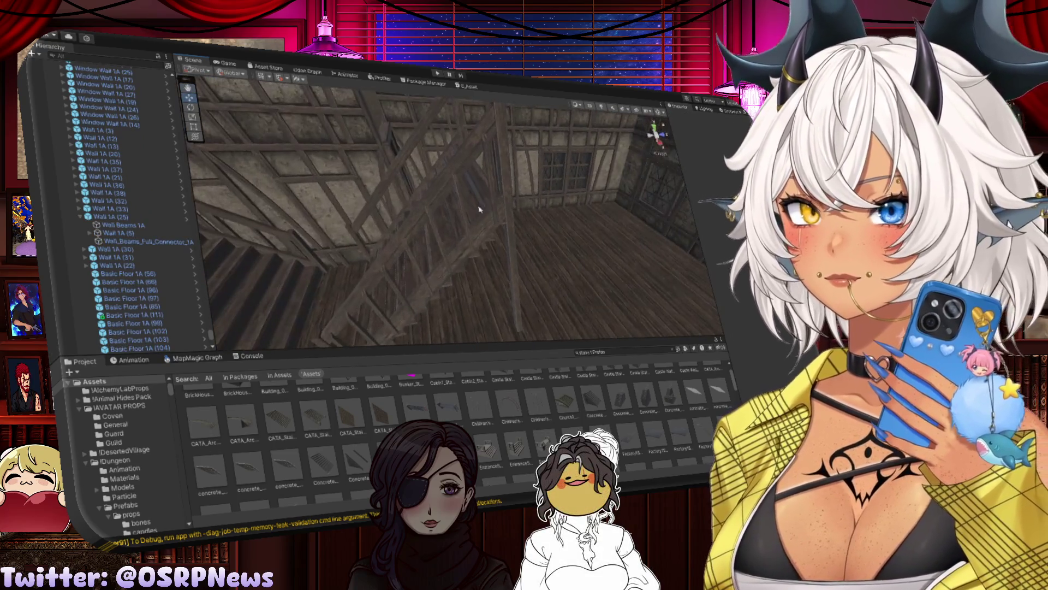
{"action": "left_click", "coordinate": [454, 232]}
{"action": "left_click_drag", "start_coordinate": [513, 281], "coordinate": [578, 274]}
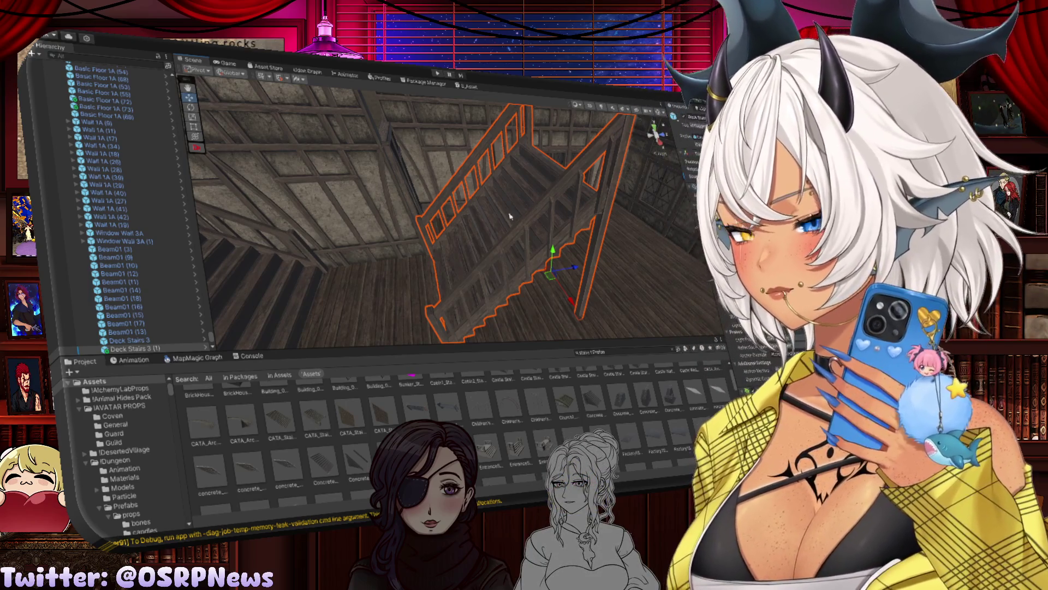
Step: Select and frame Wall 1A (12) and the window pieces of Window Wall 1A
{"action": "mouse_move", "coordinate": [510, 217]}
{"action": "left_mouse_down"}
{"action": "mouse_move", "coordinate": [339, 176]}
{"action": "mouse_move", "coordinate": [523, 188]}
{"action": "mouse_move", "coordinate": [342, 168]}
{"action": "mouse_move", "coordinate": [415, 202]}
{"action": "left_mouse_up"}
{"action": "left_click", "coordinate": [415, 202]}
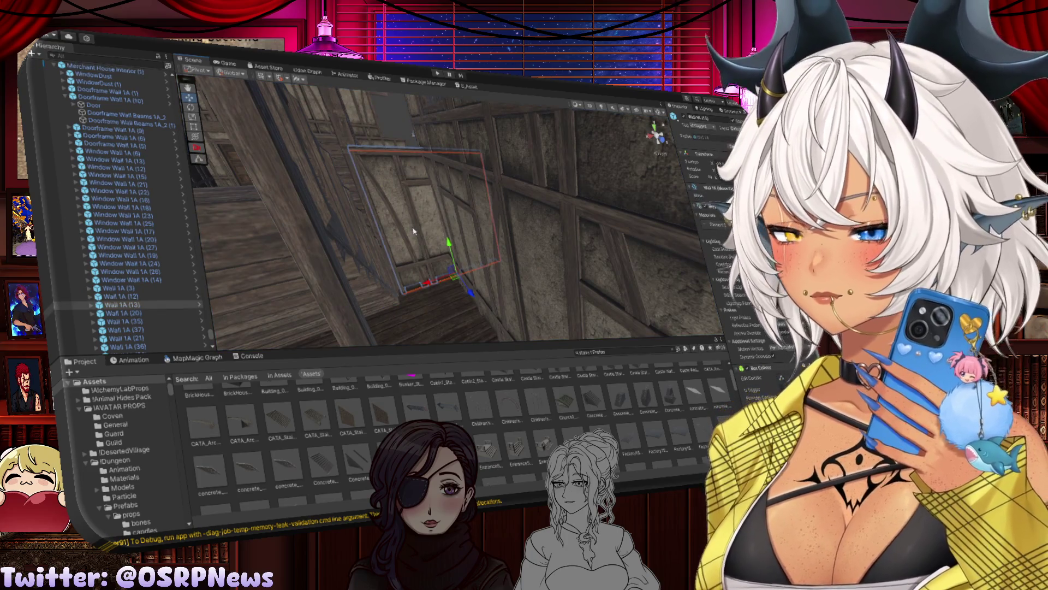
{"action": "left_click", "coordinate": [413, 231]}
{"action": "mouse_move", "coordinate": [413, 231]}
{"action": "left_mouse_down"}
{"action": "mouse_move", "coordinate": [554, 275]}
{"action": "mouse_move", "coordinate": [522, 248]}
{"action": "left_mouse_up"}
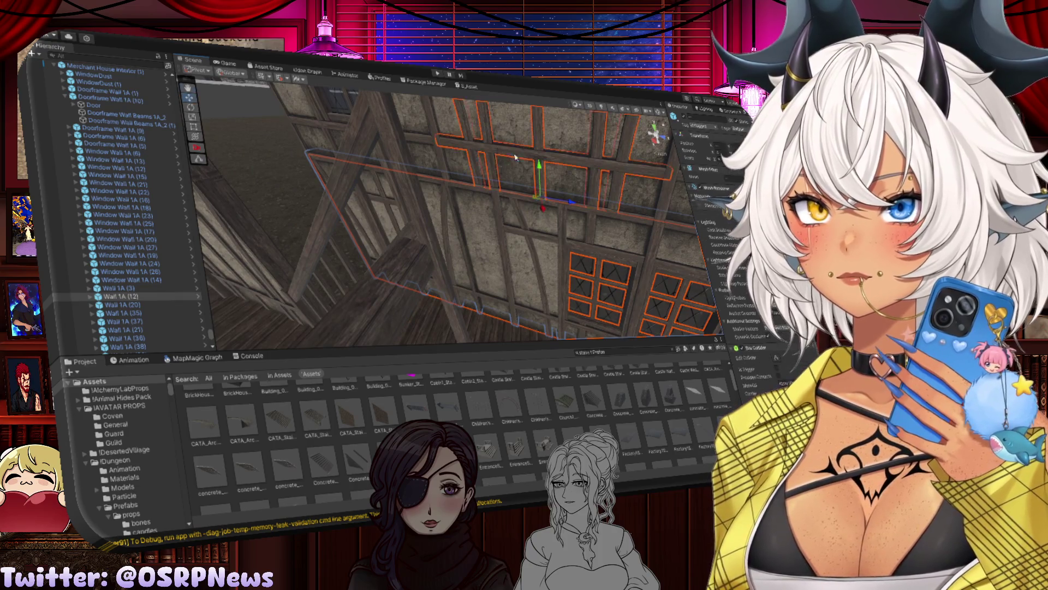
{"action": "key", "text": "f"}
{"action": "left_click", "coordinate": [530, 160]}
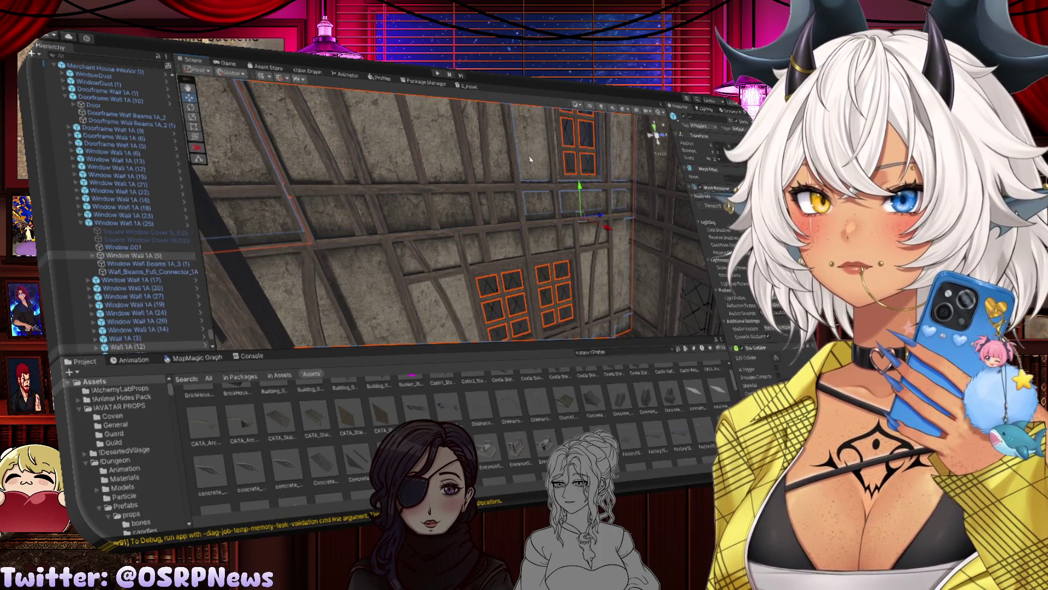
{"action": "left_click", "coordinate": [536, 190]}
{"action": "key", "text": "f"}
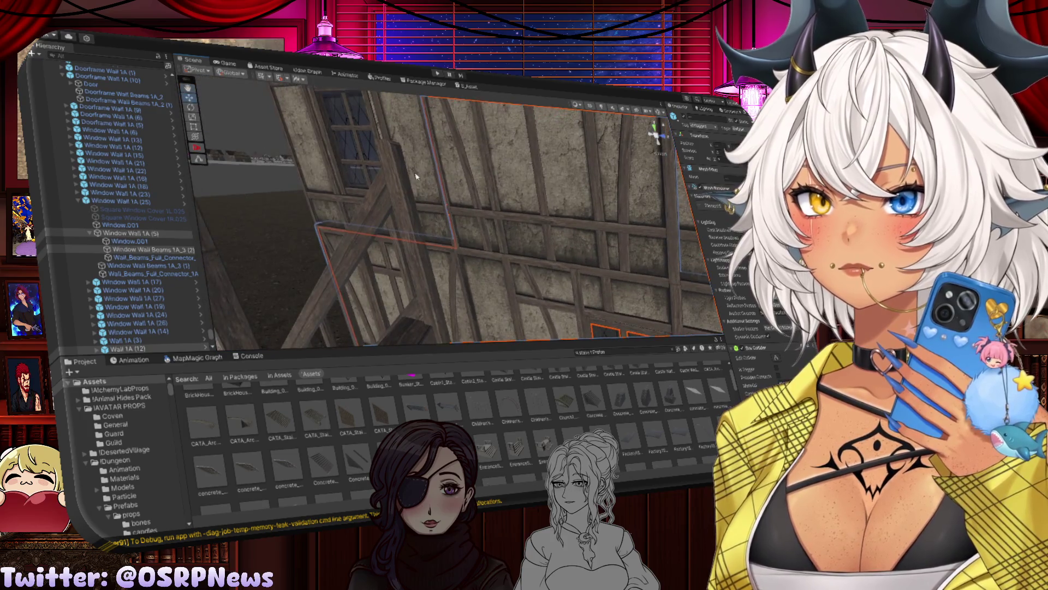
{"action": "mouse_move", "coordinate": [436, 188]}
{"action": "left_mouse_down"}
{"action": "mouse_move", "coordinate": [437, 161]}
{"action": "mouse_move", "coordinate": [454, 148]}
{"action": "mouse_move", "coordinate": [447, 202]}
{"action": "mouse_move", "coordinate": [404, 274]}
{"action": "mouse_move", "coordinate": [420, 235]}
{"action": "left_mouse_up"}
{"action": "left_click", "coordinate": [370, 112]}
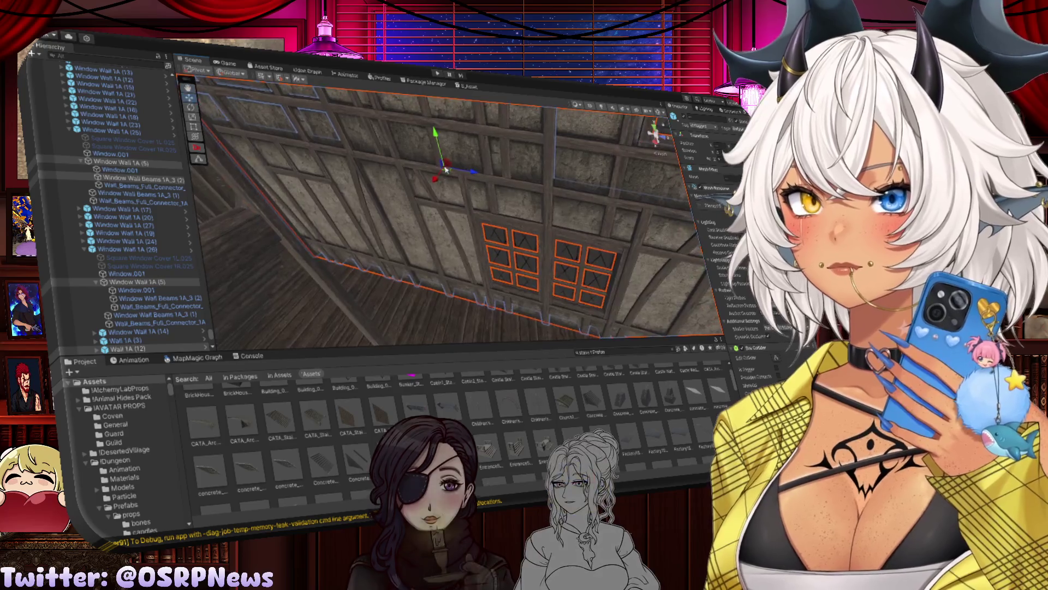
Step: Orbit the view in close along the timber wall and window
{"action": "scroll", "coordinate": [437, 196], "scroll_direction": "down", "scroll_amount": 4}
{"action": "scroll", "coordinate": [439, 188], "scroll_direction": "up", "scroll_amount": 4}
{"action": "mouse_move", "coordinate": [438, 189]}
{"action": "left_mouse_down"}
{"action": "mouse_move", "coordinate": [312, 161]}
{"action": "mouse_move", "coordinate": [382, 164]}
{"action": "mouse_move", "coordinate": [533, 203]}
{"action": "left_mouse_up"}
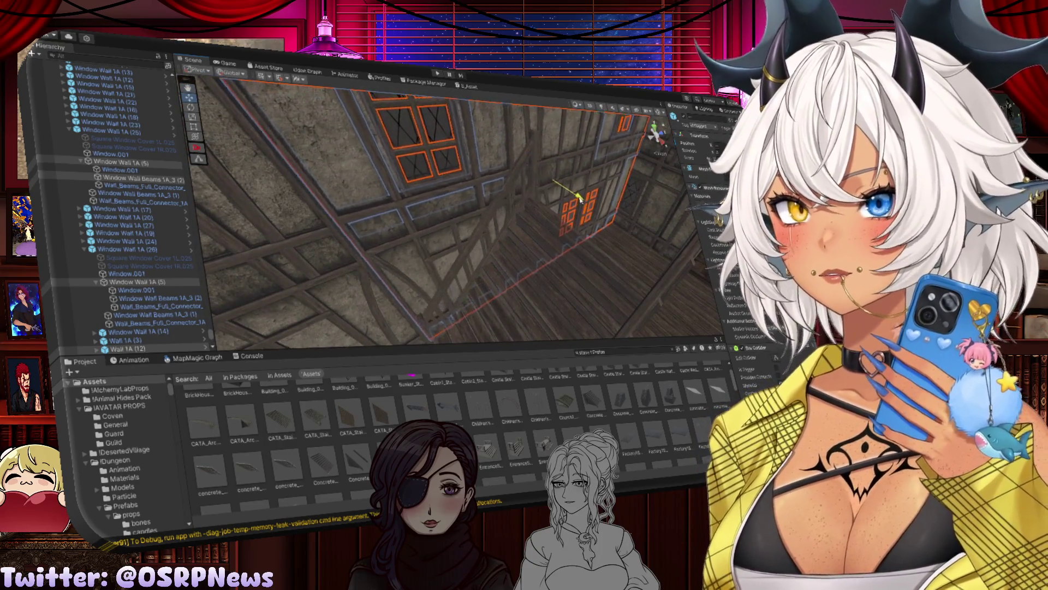
{"action": "left_click_drag", "start_coordinate": [583, 200], "coordinate": [483, 140]}
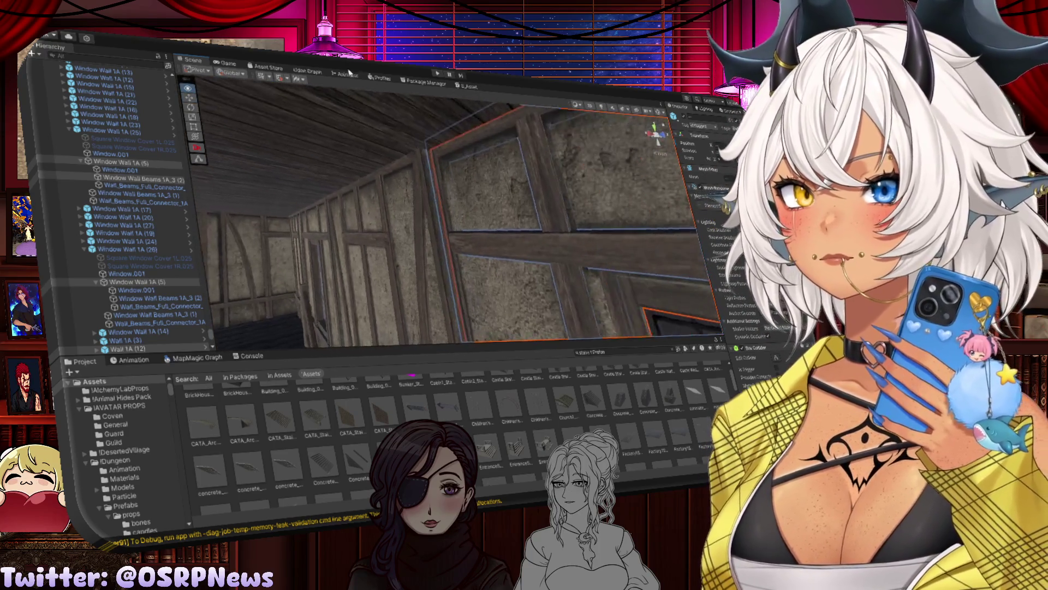
{"action": "left_click_drag", "start_coordinate": [431, 146], "coordinate": [401, 118]}
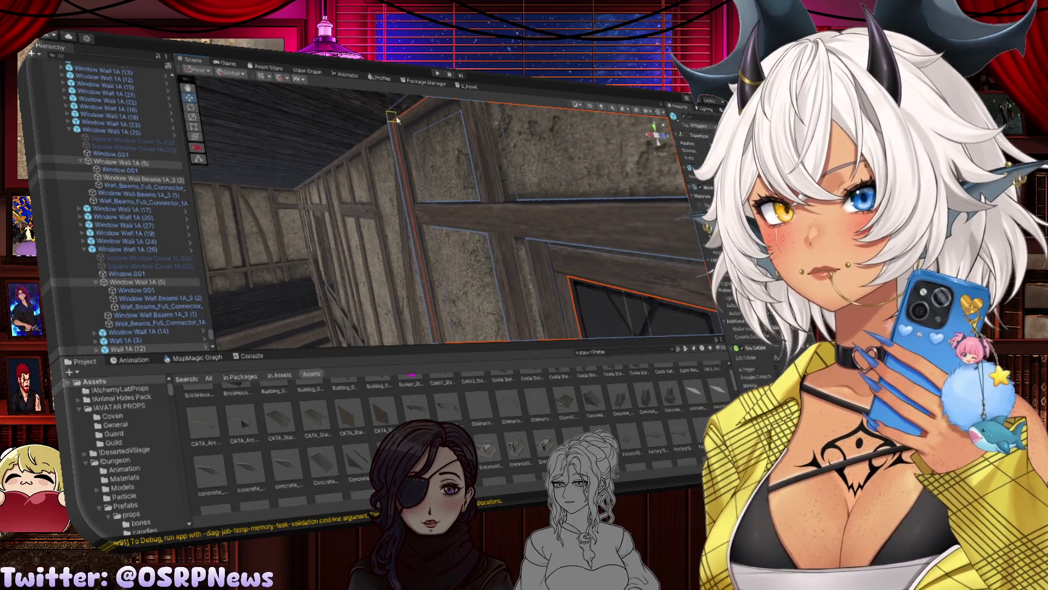
{"action": "mouse_move", "coordinate": [398, 120]}
{"action": "left_mouse_down"}
{"action": "mouse_move", "coordinate": [500, 180]}
{"action": "mouse_move", "coordinate": [590, 257]}
{"action": "mouse_move", "coordinate": [584, 245]}
{"action": "mouse_move", "coordinate": [397, 272]}
{"action": "mouse_move", "coordinate": [420, 239]}
{"action": "mouse_move", "coordinate": [444, 244]}
{"action": "left_mouse_up"}
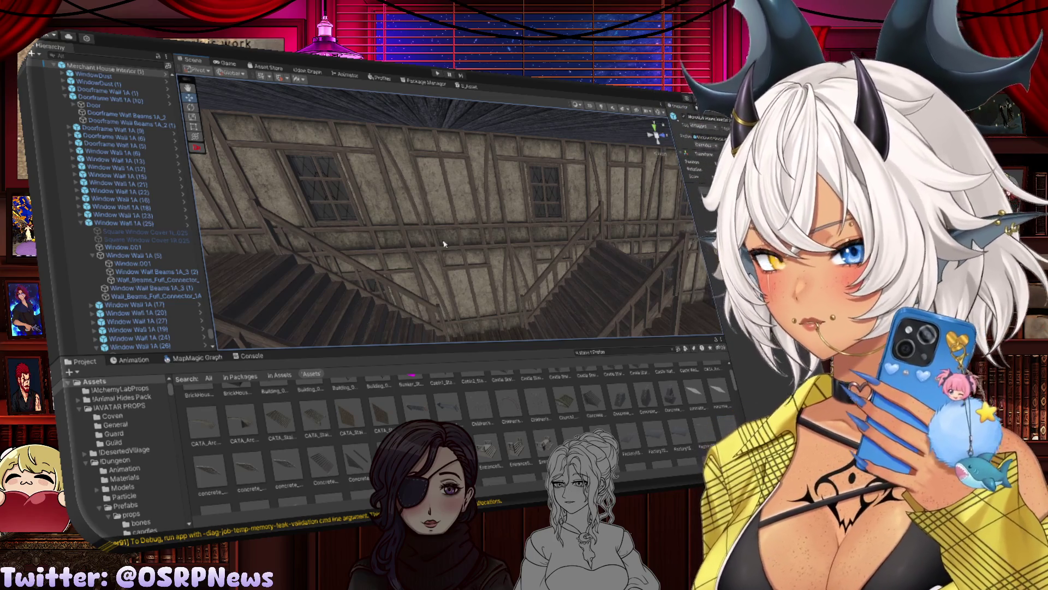
Step: Slide floor tile Basic Floor 1A (93) along its Z axis
{"action": "mouse_move", "coordinate": [438, 246]}
{"action": "left_mouse_down"}
{"action": "mouse_move", "coordinate": [506, 234]}
{"action": "mouse_move", "coordinate": [607, 257]}
{"action": "mouse_move", "coordinate": [445, 236]}
{"action": "mouse_move", "coordinate": [407, 245]}
{"action": "mouse_move", "coordinate": [435, 261]}
{"action": "mouse_move", "coordinate": [482, 224]}
{"action": "mouse_move", "coordinate": [393, 264]}
{"action": "mouse_move", "coordinate": [487, 201]}
{"action": "mouse_move", "coordinate": [625, 195]}
{"action": "mouse_move", "coordinate": [545, 231]}
{"action": "mouse_move", "coordinate": [510, 230]}
{"action": "left_mouse_up"}
{"action": "left_click", "coordinate": [547, 243]}
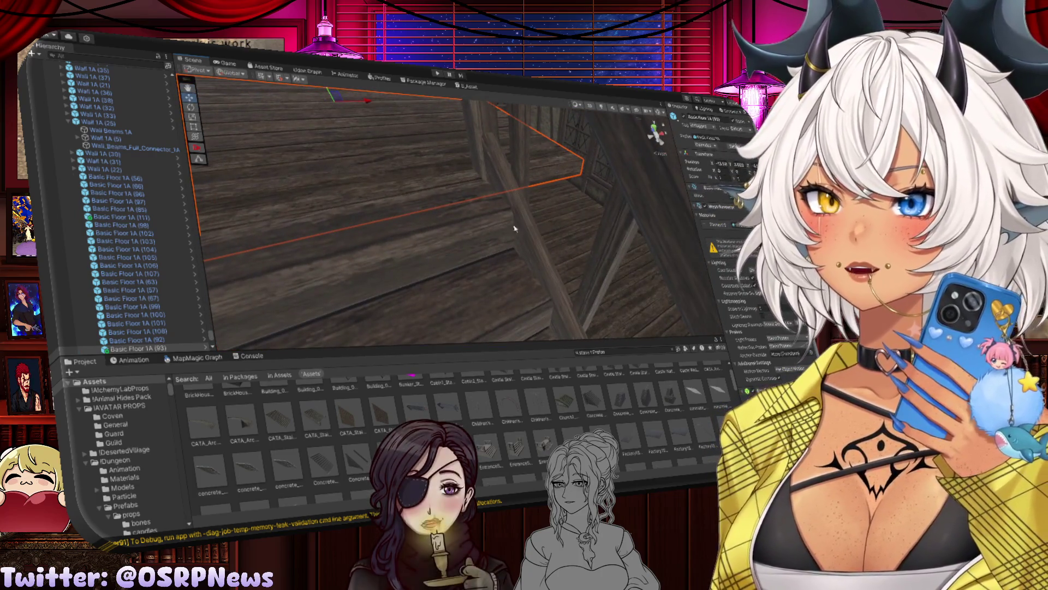
{"action": "left_click", "coordinate": [405, 276]}
{"action": "mouse_move", "coordinate": [405, 276]}
{"action": "left_mouse_down"}
{"action": "mouse_move", "coordinate": [330, 200]}
{"action": "mouse_move", "coordinate": [278, 205]}
{"action": "mouse_move", "coordinate": [536, 203]}
{"action": "left_mouse_up"}
{"action": "left_click", "coordinate": [279, 205]}
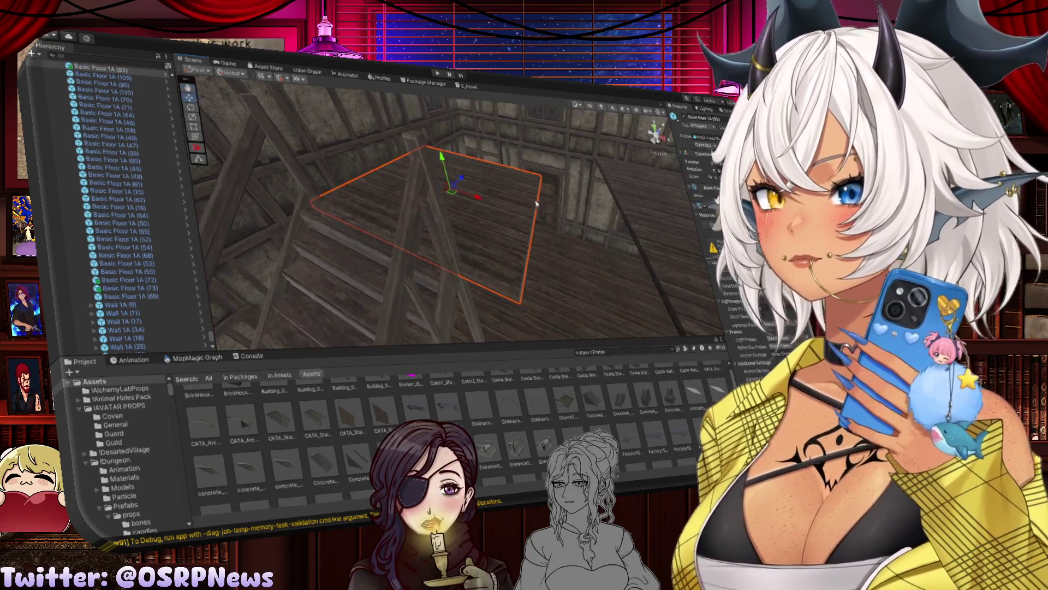
{"action": "mouse_move", "coordinate": [460, 186]}
{"action": "left_mouse_down"}
{"action": "mouse_move", "coordinate": [463, 173]}
{"action": "mouse_move", "coordinate": [489, 204]}
{"action": "left_mouse_up"}
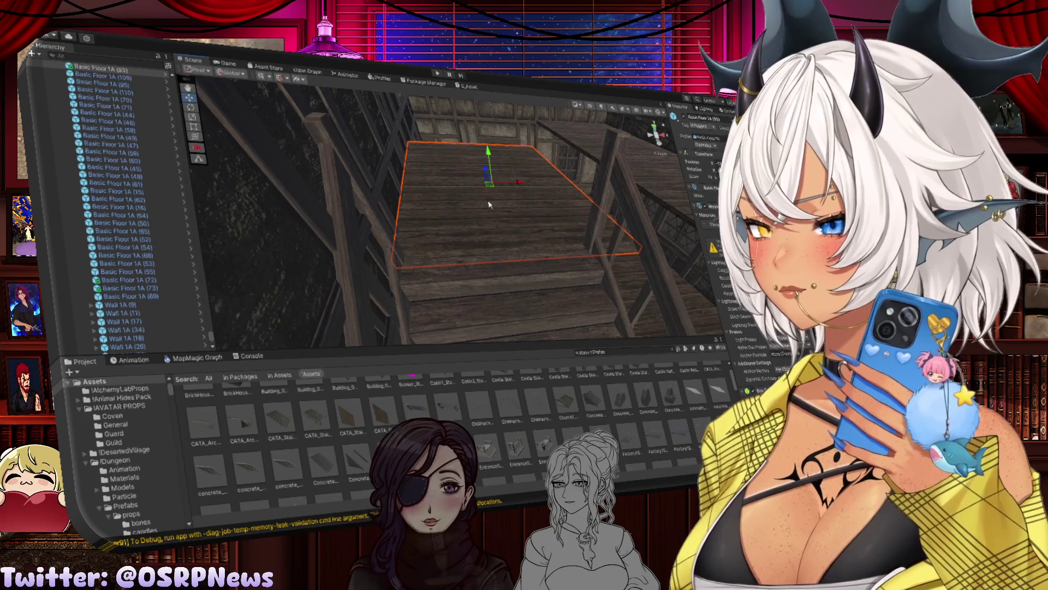
{"action": "left_click_drag", "start_coordinate": [468, 203], "coordinate": [492, 201]}
Step: Duplicate Basic Floor 1A (93) and slide the copy right along X beside it
{"action": "left_click", "coordinate": [497, 200]}
{"action": "left_click", "coordinate": [498, 201]}
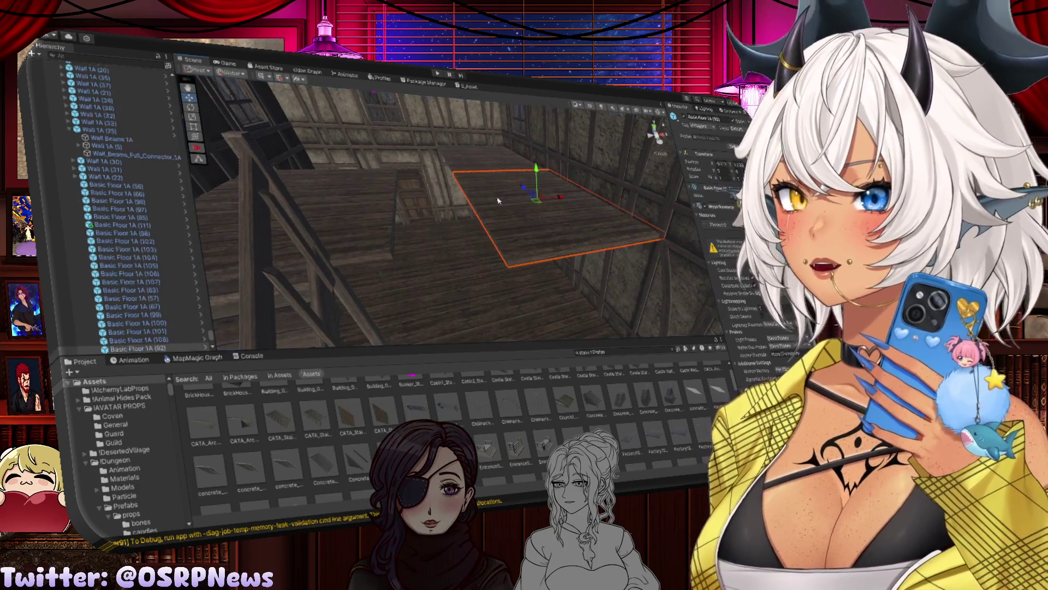
{"action": "left_click", "coordinate": [464, 168]}
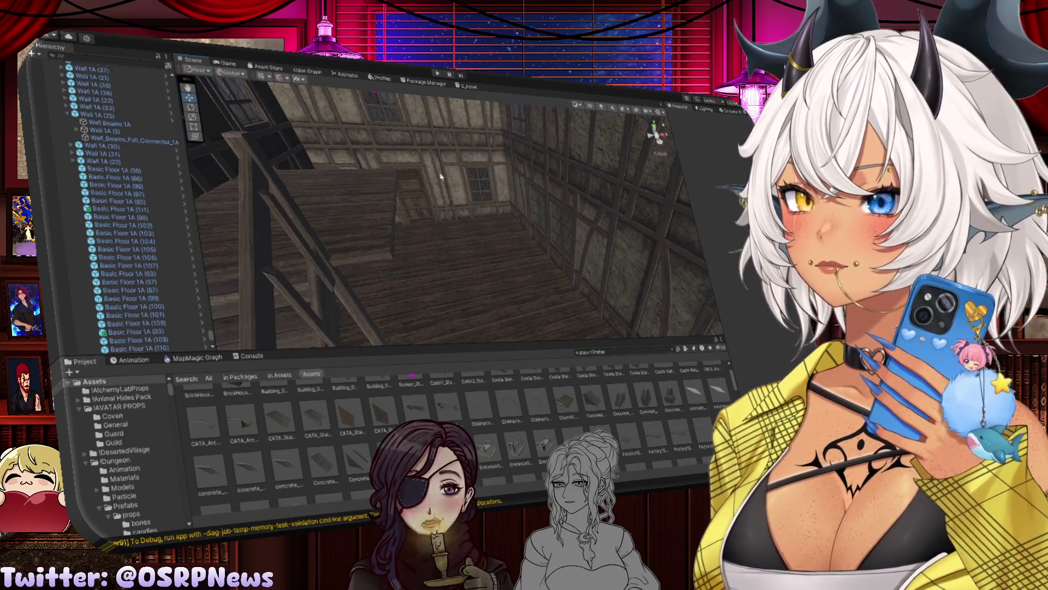
{"action": "left_click", "coordinate": [356, 214]}
{"action": "key", "text": "ctrl+d"}
{"action": "left_click_drag", "start_coordinate": [339, 204], "coordinate": [525, 197]}
{"action": "scroll", "coordinate": [389, 202], "scroll_direction": "up", "scroll_amount": 5}
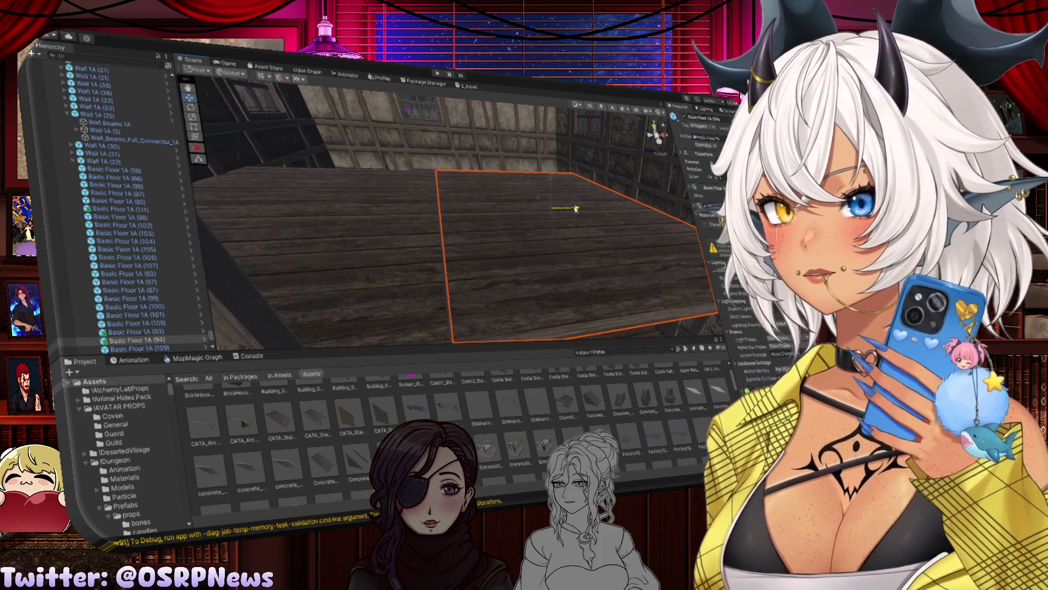
Step: Fly the view from Basic Floor 1A (93) into the corridor and select a wall
{"action": "left_click", "coordinate": [396, 225]}
{"action": "left_click_drag", "start_coordinate": [396, 225], "coordinate": [434, 232]}
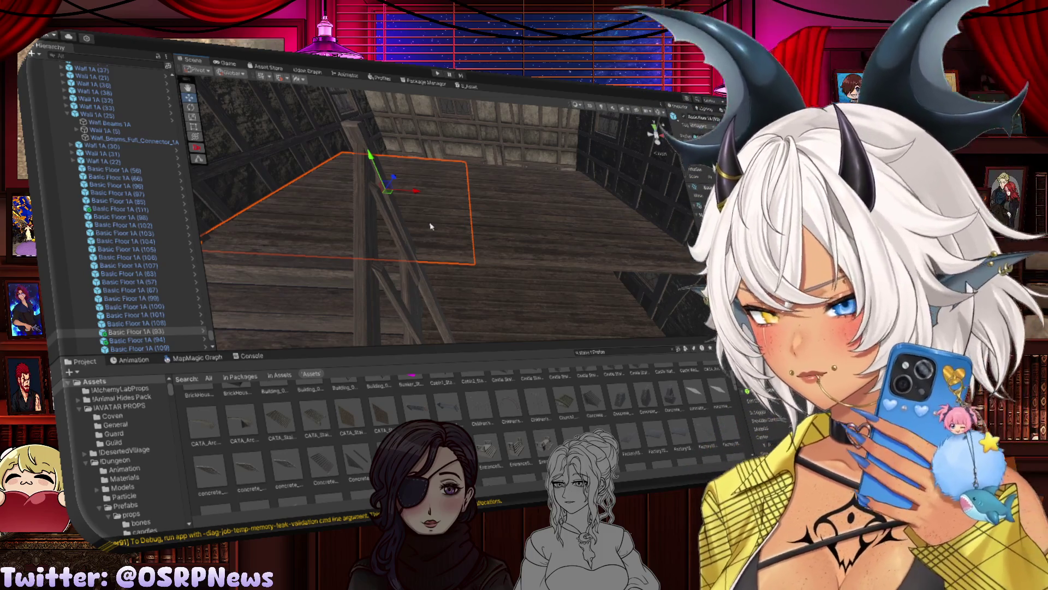
{"action": "mouse_move", "coordinate": [443, 261]}
{"action": "left_mouse_down"}
{"action": "mouse_move", "coordinate": [402, 227]}
{"action": "mouse_move", "coordinate": [431, 233]}
{"action": "mouse_move", "coordinate": [466, 212]}
{"action": "mouse_move", "coordinate": [461, 234]}
{"action": "mouse_move", "coordinate": [419, 243]}
{"action": "mouse_move", "coordinate": [409, 262]}
{"action": "left_mouse_up"}
{"action": "left_click", "coordinate": [443, 234]}
Step: Rotate the wall frame by the railing about 90° and shift it along Z
{"action": "left_click", "coordinate": [406, 265]}
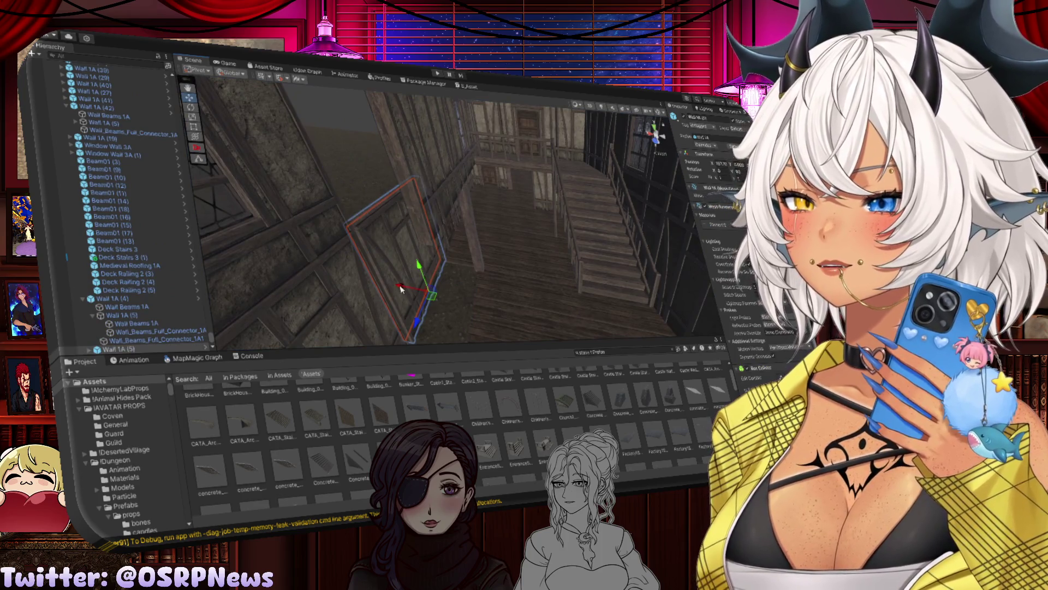
{"action": "left_click", "coordinate": [458, 259]}
{"action": "key", "text": "e"}
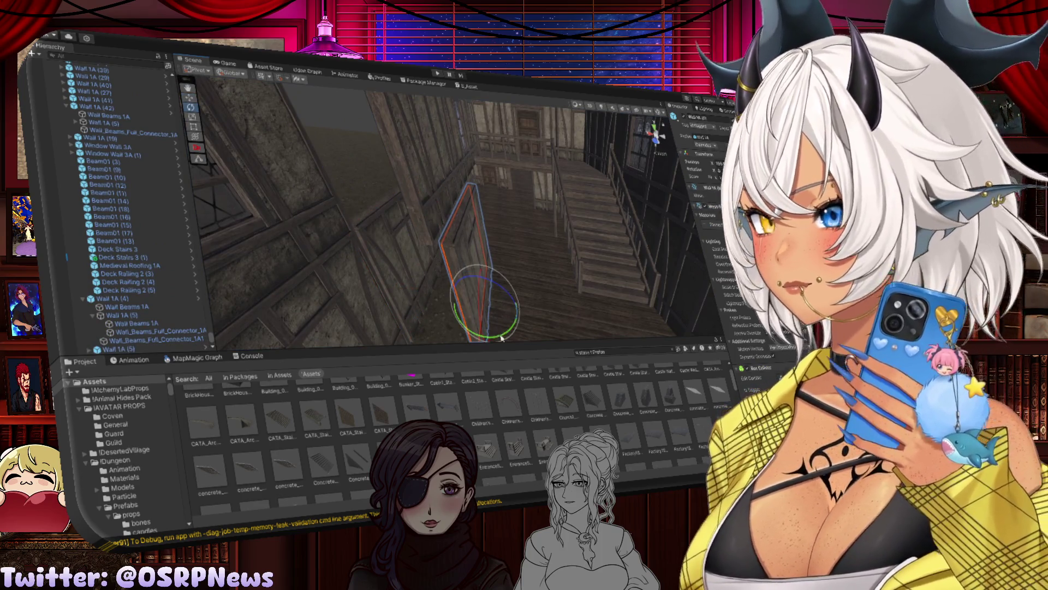
{"action": "mouse_move", "coordinate": [501, 338]}
{"action": "left_mouse_down"}
{"action": "mouse_move", "coordinate": [494, 327]}
{"action": "mouse_move", "coordinate": [511, 319]}
{"action": "mouse_move", "coordinate": [477, 354]}
{"action": "left_mouse_up"}
{"action": "key", "text": "w"}
{"action": "mouse_move", "coordinate": [480, 285]}
{"action": "left_mouse_down"}
{"action": "mouse_move", "coordinate": [479, 297]}
{"action": "mouse_move", "coordinate": [440, 317]}
{"action": "mouse_move", "coordinate": [425, 137]}
{"action": "left_mouse_up"}
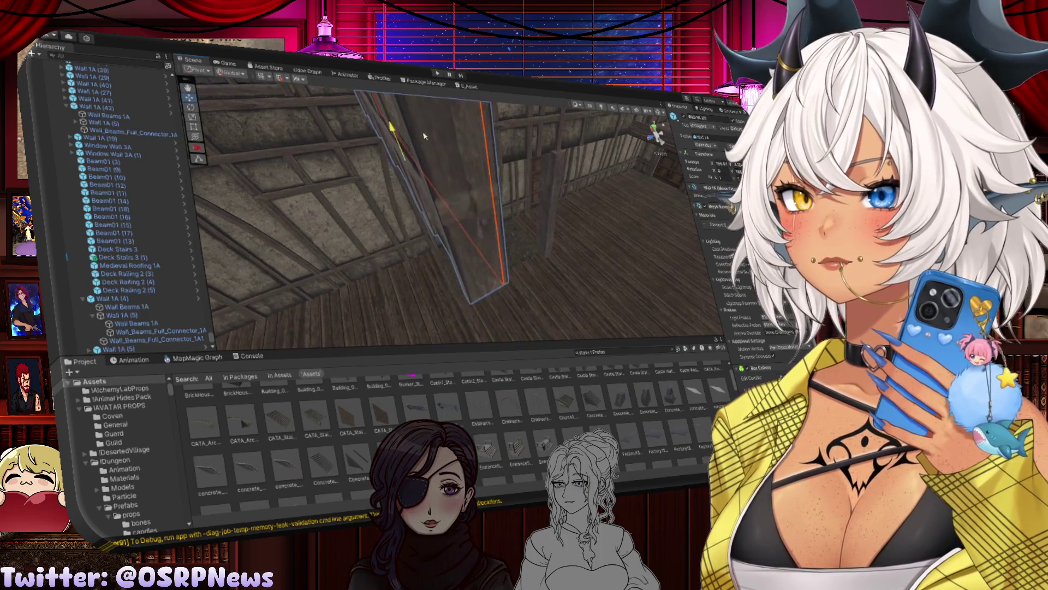
Step: Nudge the wall frame along another axis into place, checking it from several angles
{"action": "left_click_drag", "start_coordinate": [379, 305], "coordinate": [478, 280]}
{"action": "left_click_drag", "start_coordinate": [489, 244], "coordinate": [340, 221]}
{"action": "mouse_move", "coordinate": [393, 220]}
{"action": "left_mouse_down"}
{"action": "mouse_move", "coordinate": [336, 203]}
{"action": "mouse_move", "coordinate": [360, 277]}
{"action": "left_mouse_up"}
{"action": "mouse_move", "coordinate": [299, 213]}
{"action": "left_mouse_down"}
{"action": "mouse_move", "coordinate": [293, 221]}
{"action": "mouse_move", "coordinate": [352, 204]}
{"action": "left_mouse_up"}
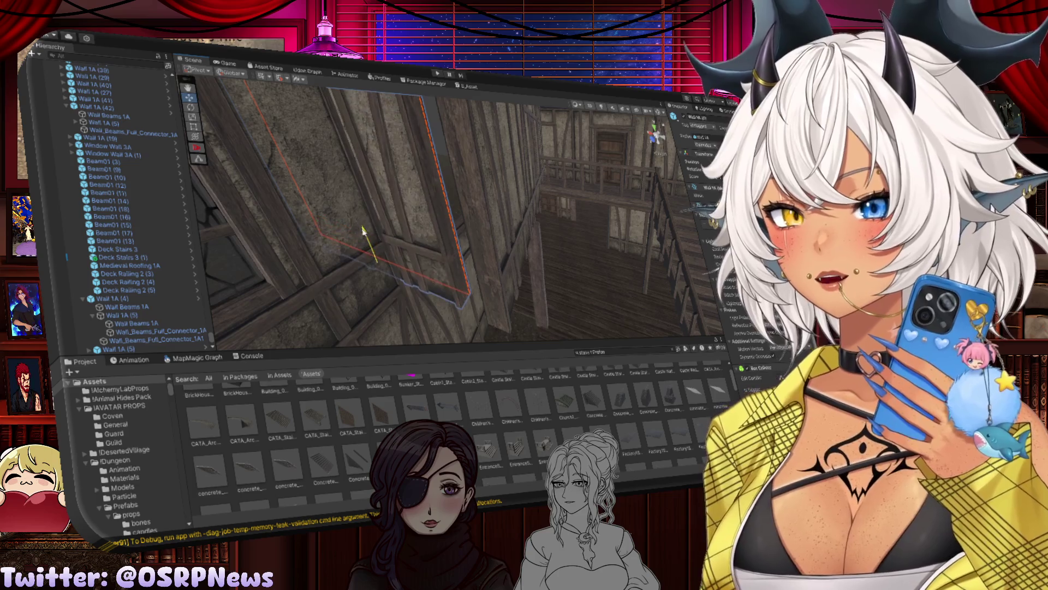
{"action": "mouse_move", "coordinate": [372, 246]}
{"action": "left_mouse_down"}
{"action": "mouse_move", "coordinate": [331, 290]}
{"action": "mouse_move", "coordinate": [370, 267]}
{"action": "left_mouse_up"}
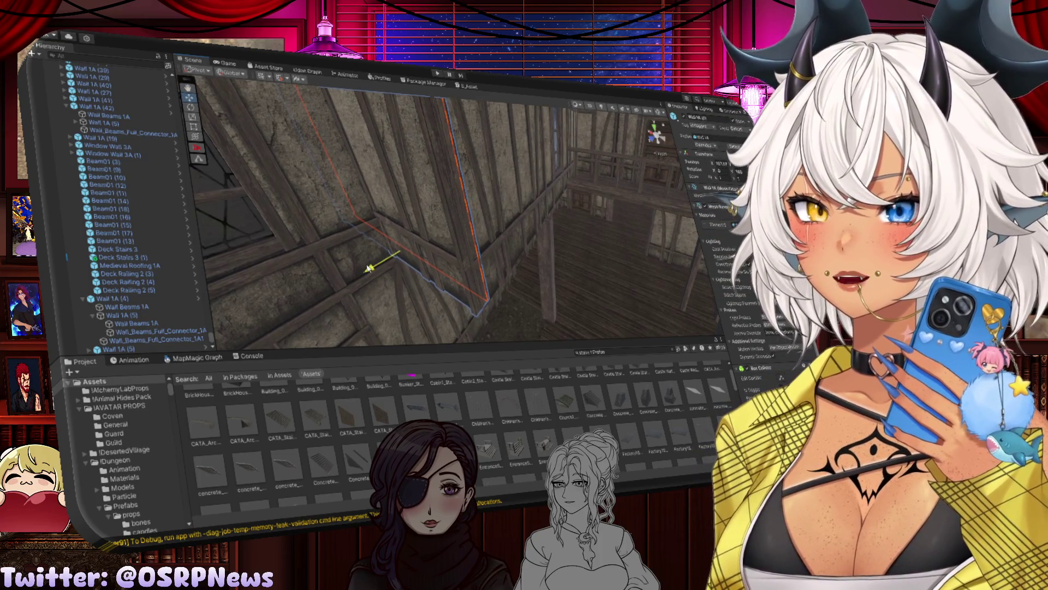
{"action": "mouse_move", "coordinate": [387, 244]}
{"action": "left_mouse_down"}
{"action": "mouse_move", "coordinate": [480, 302]}
{"action": "mouse_move", "coordinate": [574, 320]}
{"action": "mouse_move", "coordinate": [516, 282]}
{"action": "mouse_move", "coordinate": [528, 246]}
{"action": "mouse_move", "coordinate": [470, 245]}
{"action": "mouse_move", "coordinate": [483, 264]}
{"action": "mouse_move", "coordinate": [400, 223]}
{"action": "left_mouse_up"}
{"action": "left_click", "coordinate": [529, 243]}
Step: Duplicate Basic Floor 1A tiles (95), (84) and (93) to add more upper-floor plank tiles
{"action": "left_click", "coordinate": [356, 147]}
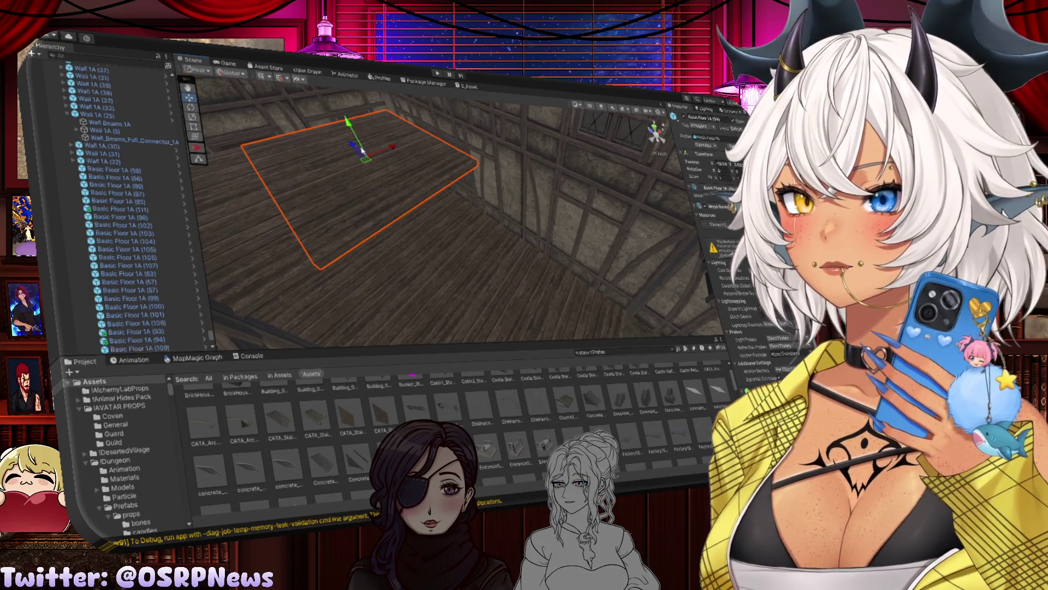
{"action": "mouse_move", "coordinate": [356, 147]}
{"action": "left_mouse_down"}
{"action": "mouse_move", "coordinate": [424, 226]}
{"action": "mouse_move", "coordinate": [486, 180]}
{"action": "mouse_move", "coordinate": [485, 168]}
{"action": "mouse_move", "coordinate": [538, 156]}
{"action": "mouse_move", "coordinate": [546, 164]}
{"action": "mouse_move", "coordinate": [496, 186]}
{"action": "mouse_move", "coordinate": [521, 177]}
{"action": "left_mouse_up"}
{"action": "key", "text": "ctrl+d"}
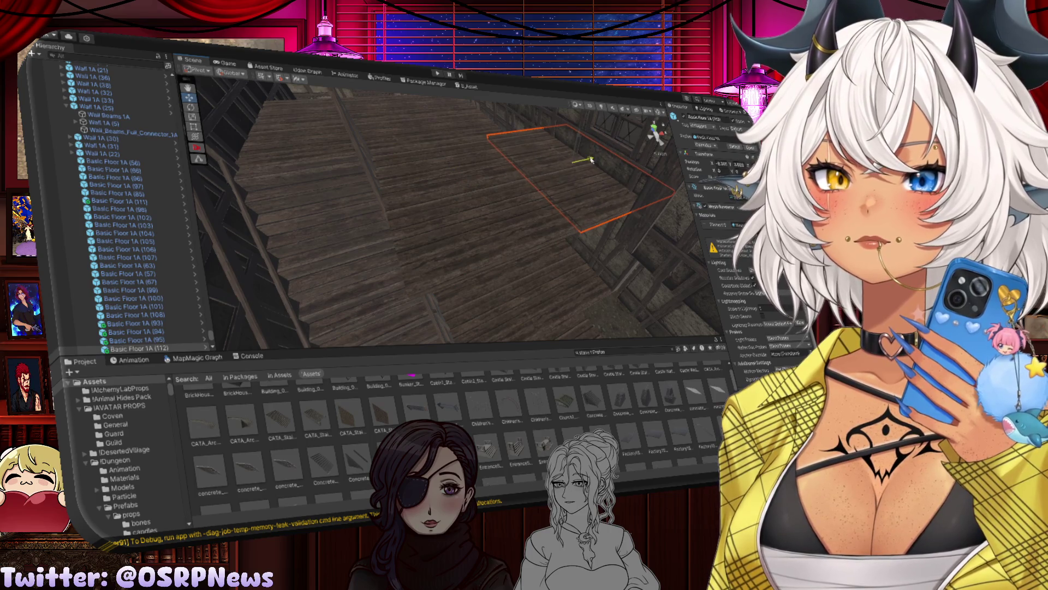
{"action": "mouse_move", "coordinate": [591, 160]}
{"action": "left_mouse_down"}
{"action": "mouse_move", "coordinate": [445, 206]}
{"action": "mouse_move", "coordinate": [403, 196]}
{"action": "mouse_move", "coordinate": [569, 213]}
{"action": "mouse_move", "coordinate": [545, 219]}
{"action": "mouse_move", "coordinate": [589, 234]}
{"action": "mouse_move", "coordinate": [473, 252]}
{"action": "mouse_move", "coordinate": [318, 211]}
{"action": "mouse_move", "coordinate": [422, 180]}
{"action": "left_mouse_up"}
{"action": "left_click", "coordinate": [569, 213]}
{"action": "key", "text": "d"}
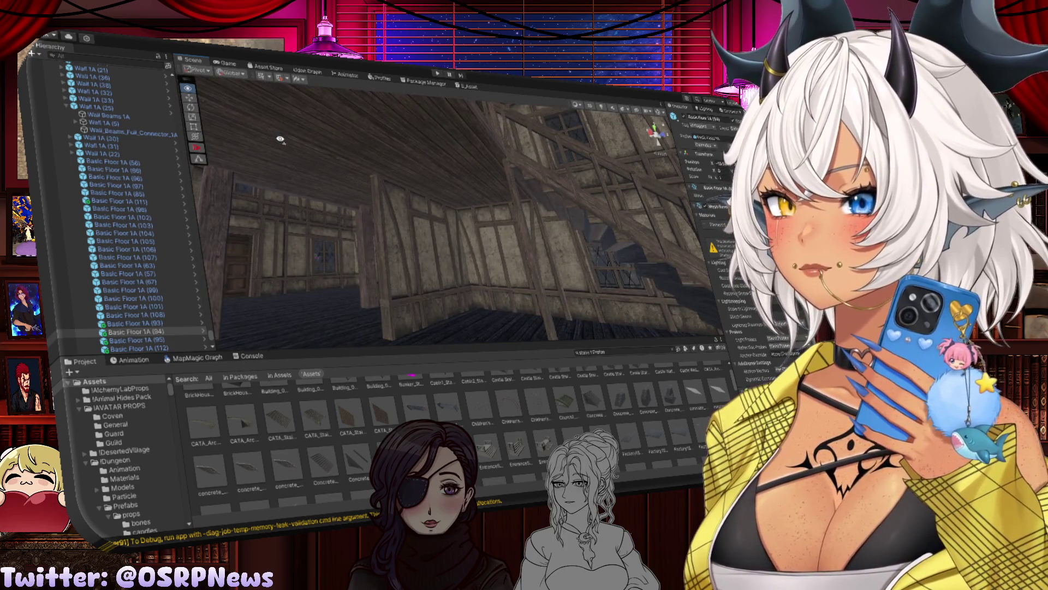
{"action": "left_click_drag", "start_coordinate": [280, 139], "coordinate": [558, 183]}
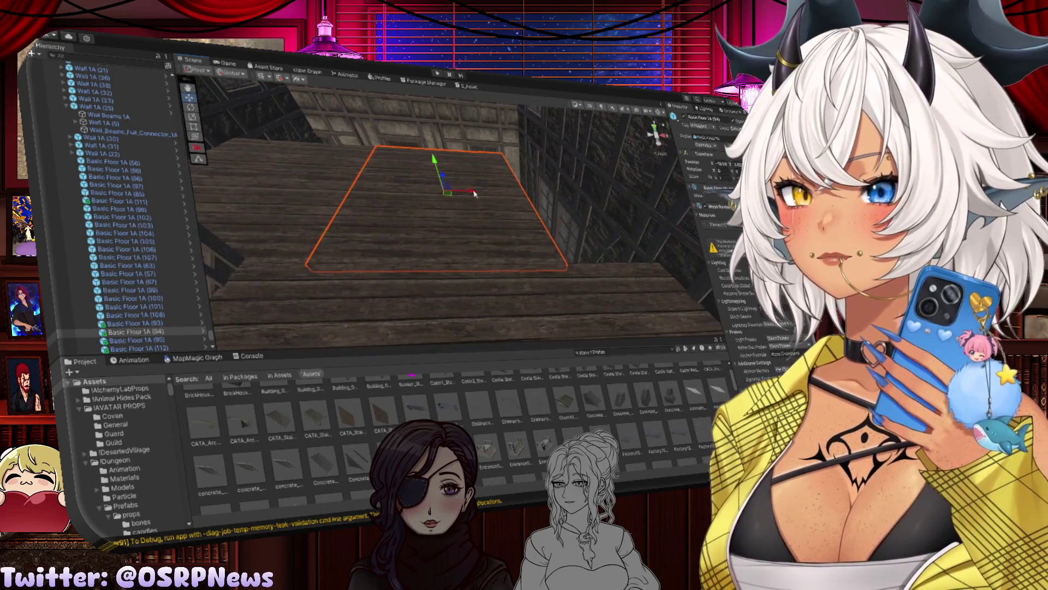
{"action": "key", "text": "ctrl+d"}
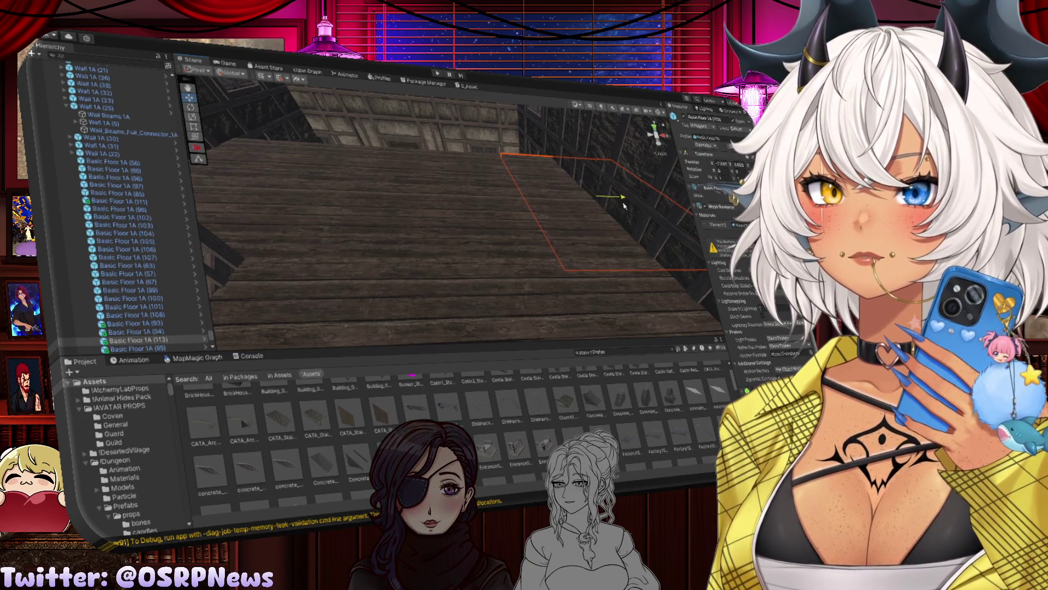
{"action": "mouse_move", "coordinate": [600, 174]}
{"action": "left_mouse_down"}
{"action": "mouse_move", "coordinate": [520, 243]}
{"action": "mouse_move", "coordinate": [594, 263]}
{"action": "mouse_move", "coordinate": [619, 225]}
{"action": "mouse_move", "coordinate": [436, 194]}
{"action": "mouse_move", "coordinate": [538, 176]}
{"action": "mouse_move", "coordinate": [273, 180]}
{"action": "left_mouse_up"}
{"action": "left_click", "coordinate": [400, 180]}
{"action": "mouse_move", "coordinate": [401, 180]}
{"action": "left_mouse_down"}
{"action": "mouse_move", "coordinate": [328, 160]}
{"action": "mouse_move", "coordinate": [403, 156]}
{"action": "mouse_move", "coordinate": [359, 150]}
{"action": "mouse_move", "coordinate": [489, 203]}
{"action": "mouse_move", "coordinate": [430, 187]}
{"action": "mouse_move", "coordinate": [331, 188]}
{"action": "mouse_move", "coordinate": [538, 175]}
{"action": "mouse_move", "coordinate": [363, 206]}
{"action": "mouse_move", "coordinate": [562, 182]}
{"action": "mouse_move", "coordinate": [495, 136]}
{"action": "mouse_move", "coordinate": [513, 131]}
{"action": "mouse_move", "coordinate": [616, 209]}
{"action": "left_mouse_up"}
{"action": "key", "text": "ctrl+d"}
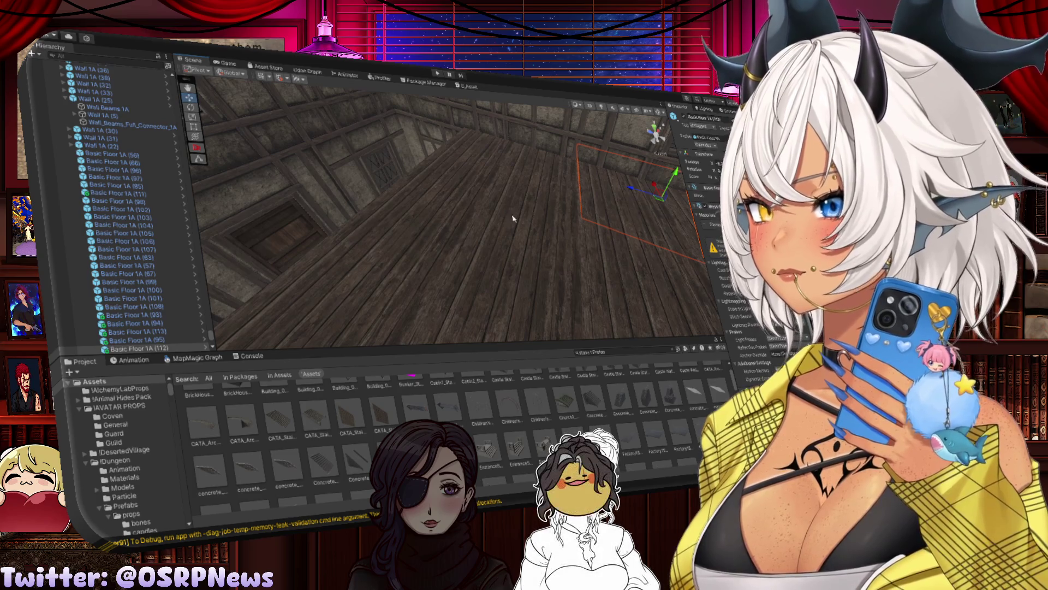
{"action": "mouse_move", "coordinate": [560, 213]}
{"action": "left_mouse_down"}
{"action": "mouse_move", "coordinate": [524, 227]}
{"action": "mouse_move", "coordinate": [306, 197]}
{"action": "mouse_move", "coordinate": [436, 204]}
{"action": "mouse_move", "coordinate": [389, 219]}
{"action": "left_mouse_up"}
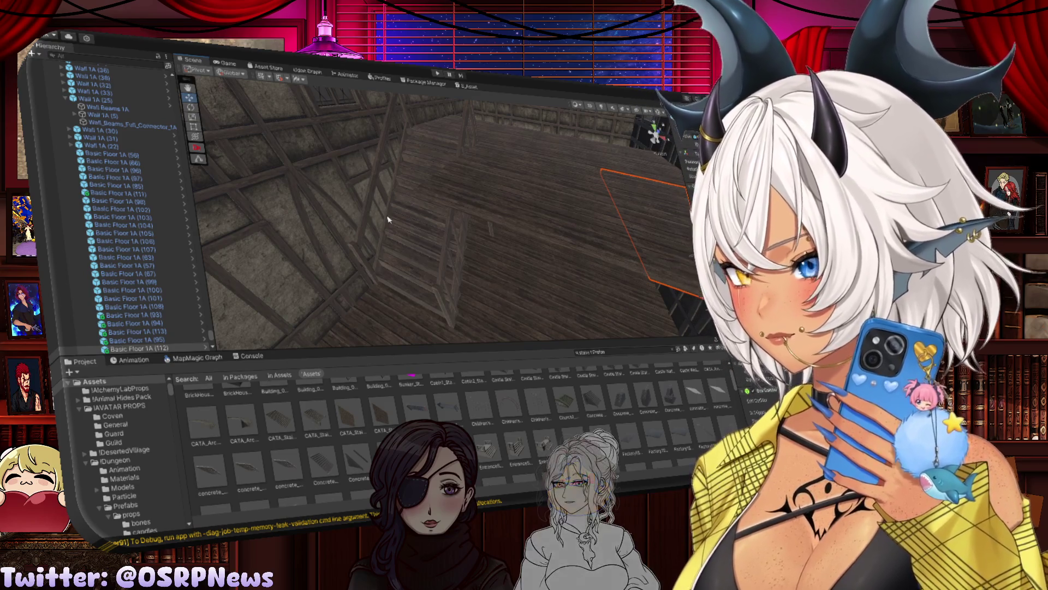
{"action": "mouse_move", "coordinate": [480, 198]}
{"action": "left_mouse_down"}
{"action": "mouse_move", "coordinate": [550, 206]}
{"action": "mouse_move", "coordinate": [465, 185]}
{"action": "mouse_move", "coordinate": [393, 185]}
{"action": "mouse_move", "coordinate": [363, 208]}
{"action": "left_mouse_up"}
{"action": "left_click", "coordinate": [360, 210]}
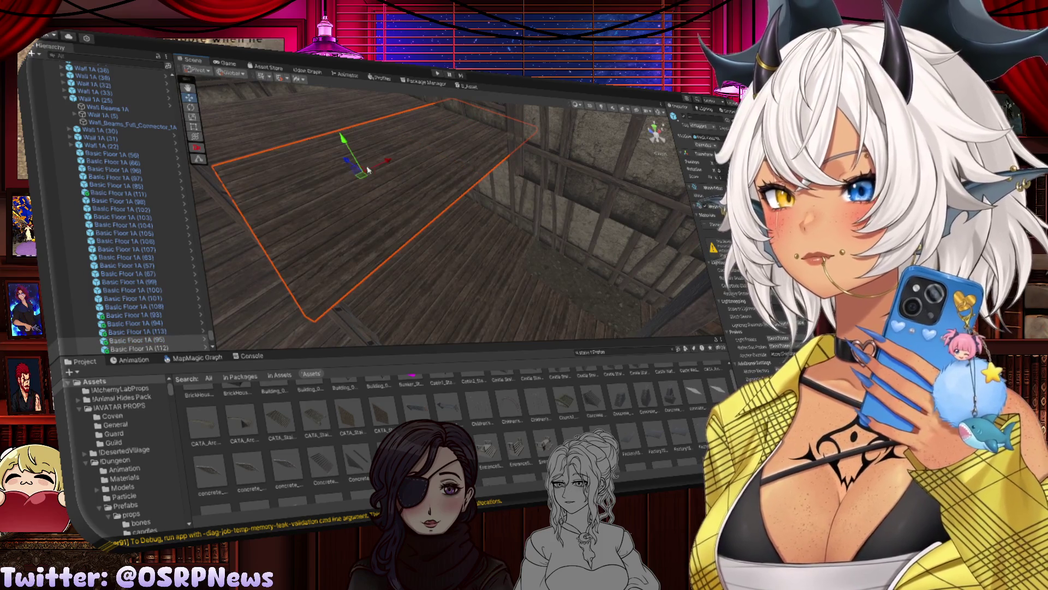
{"action": "mouse_move", "coordinate": [355, 165]}
{"action": "left_mouse_down"}
{"action": "mouse_move", "coordinate": [365, 173]}
{"action": "mouse_move", "coordinate": [335, 183]}
{"action": "mouse_move", "coordinate": [438, 182]}
{"action": "mouse_move", "coordinate": [338, 204]}
{"action": "mouse_move", "coordinate": [374, 218]}
{"action": "mouse_move", "coordinate": [554, 121]}
{"action": "mouse_move", "coordinate": [453, 142]}
{"action": "mouse_move", "coordinate": [355, 146]}
{"action": "mouse_move", "coordinate": [452, 155]}
{"action": "mouse_move", "coordinate": [347, 154]}
{"action": "mouse_move", "coordinate": [517, 139]}
{"action": "left_mouse_up"}
{"action": "left_click", "coordinate": [422, 156]}
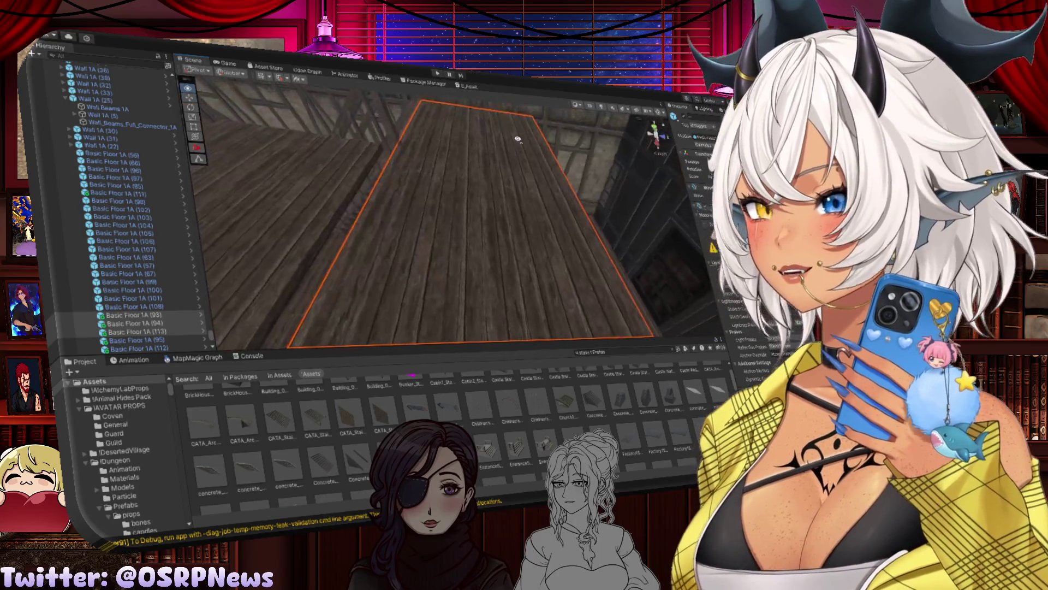
{"action": "mouse_move", "coordinate": [410, 195]}
{"action": "left_mouse_down"}
{"action": "mouse_move", "coordinate": [364, 155]}
{"action": "mouse_move", "coordinate": [475, 194]}
{"action": "left_mouse_up"}
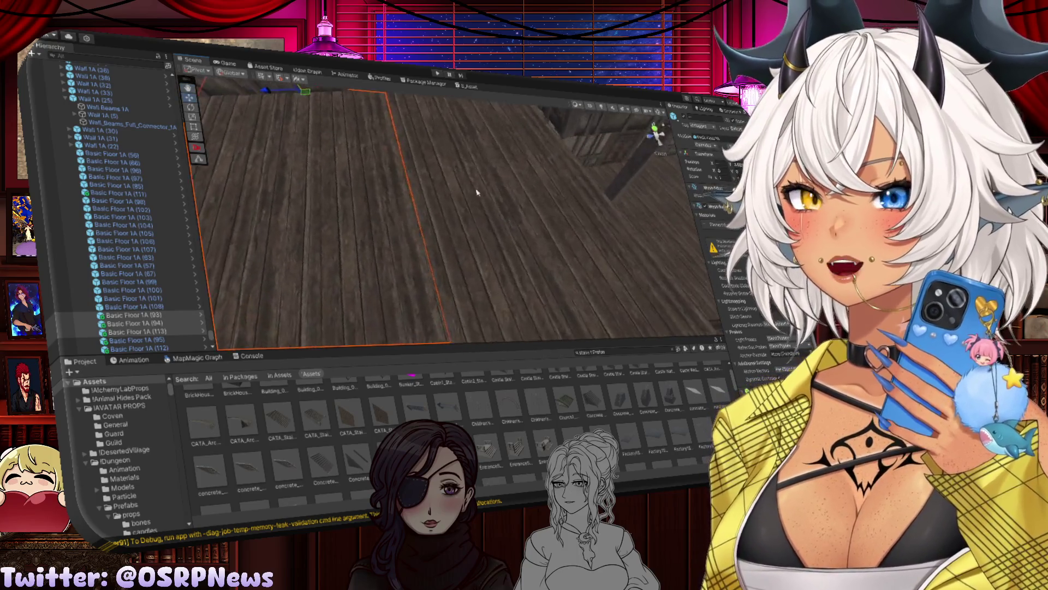
{"action": "left_click", "coordinate": [475, 195]}
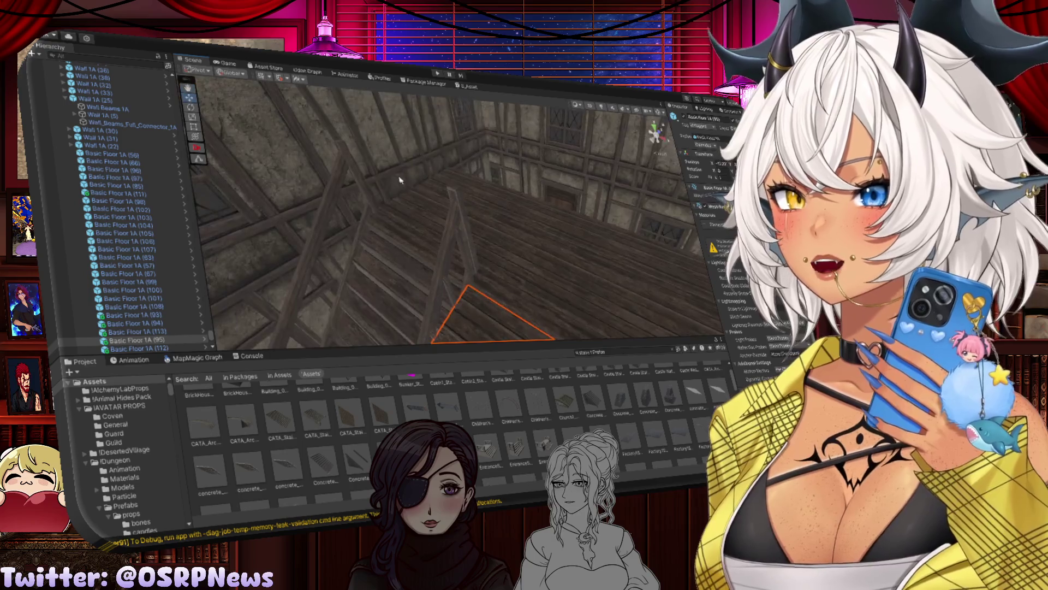
{"action": "left_click", "coordinate": [456, 219]}
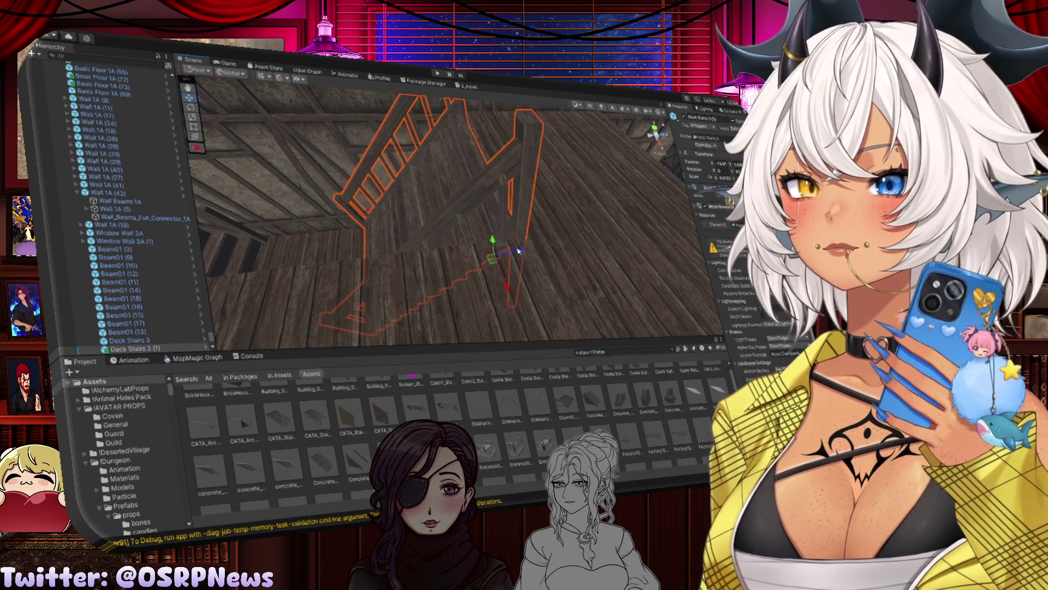
Step: Orbit around the staircase and clear the old Project search text to search for 'cade'
{"action": "mouse_move", "coordinate": [519, 251]}
{"action": "left_mouse_down"}
{"action": "mouse_move", "coordinate": [575, 223]}
{"action": "mouse_move", "coordinate": [483, 213]}
{"action": "left_mouse_up"}
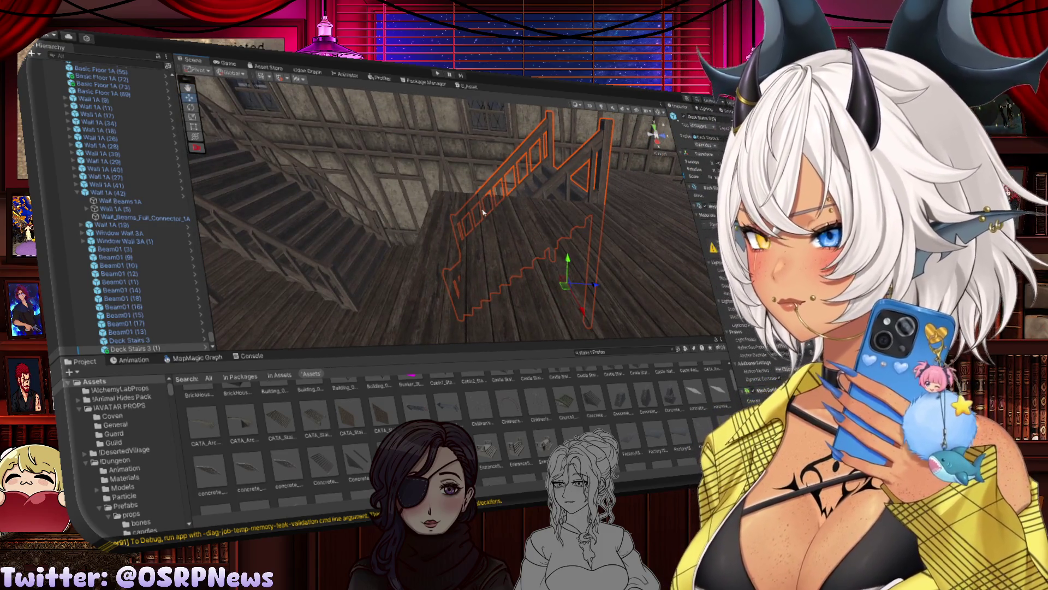
{"action": "mouse_move", "coordinate": [484, 213]}
{"action": "left_mouse_down"}
{"action": "mouse_move", "coordinate": [468, 215]}
{"action": "mouse_move", "coordinate": [516, 248]}
{"action": "left_mouse_up"}
{"action": "left_click", "coordinate": [606, 350]}
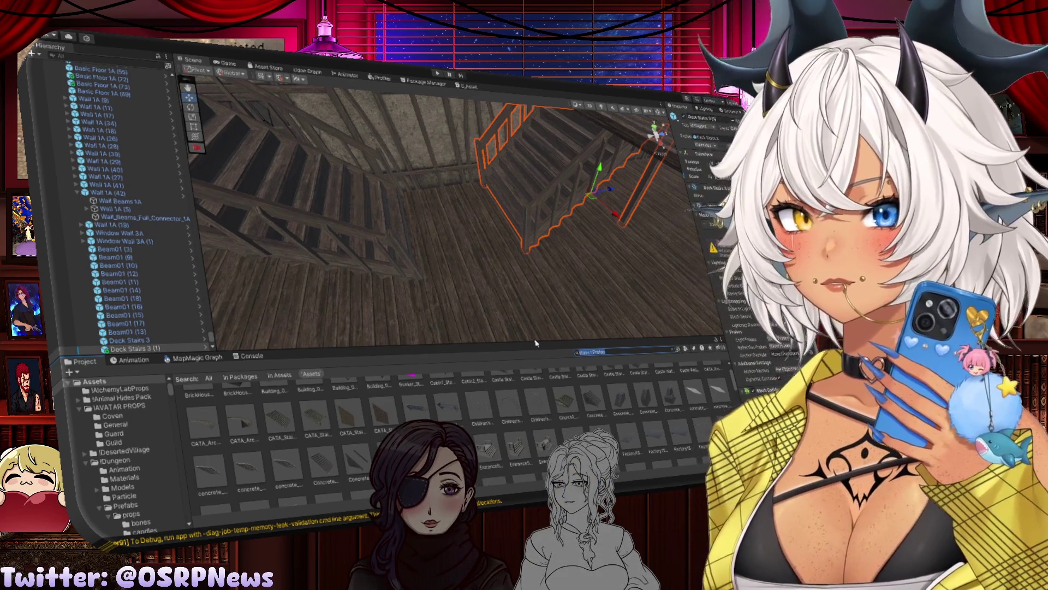
{"action": "key", "text": "BackSpace"}
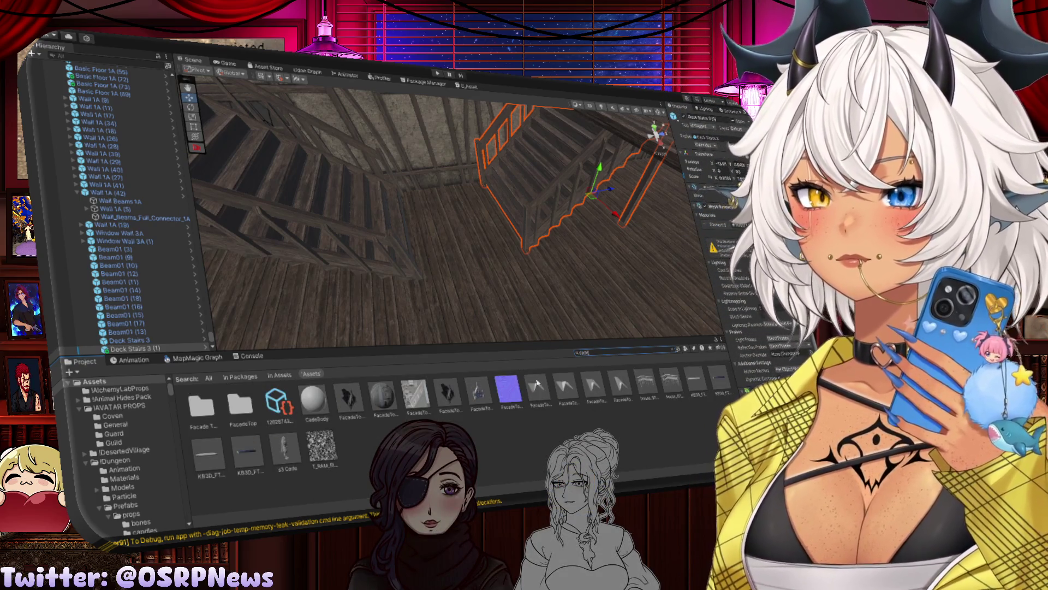
Step: Place the s3 Cade character between the staircases and rotate it to face forward
{"action": "mouse_move", "coordinate": [288, 455]}
{"action": "left_mouse_down"}
{"action": "mouse_move", "coordinate": [451, 218]}
{"action": "mouse_move", "coordinate": [506, 333]}
{"action": "mouse_move", "coordinate": [504, 268]}
{"action": "left_mouse_up"}
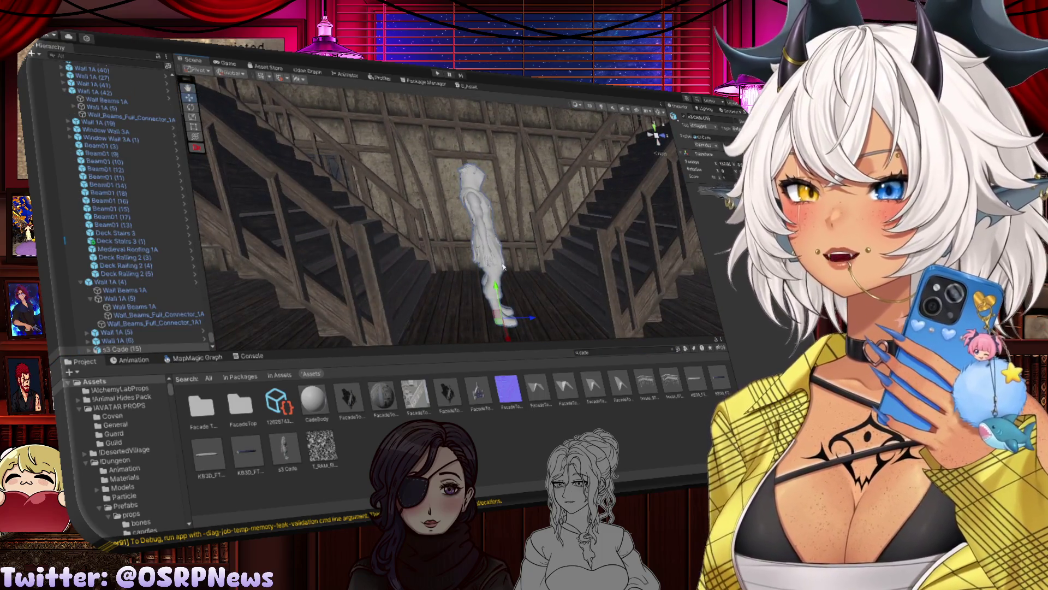
{"action": "key", "text": "e"}
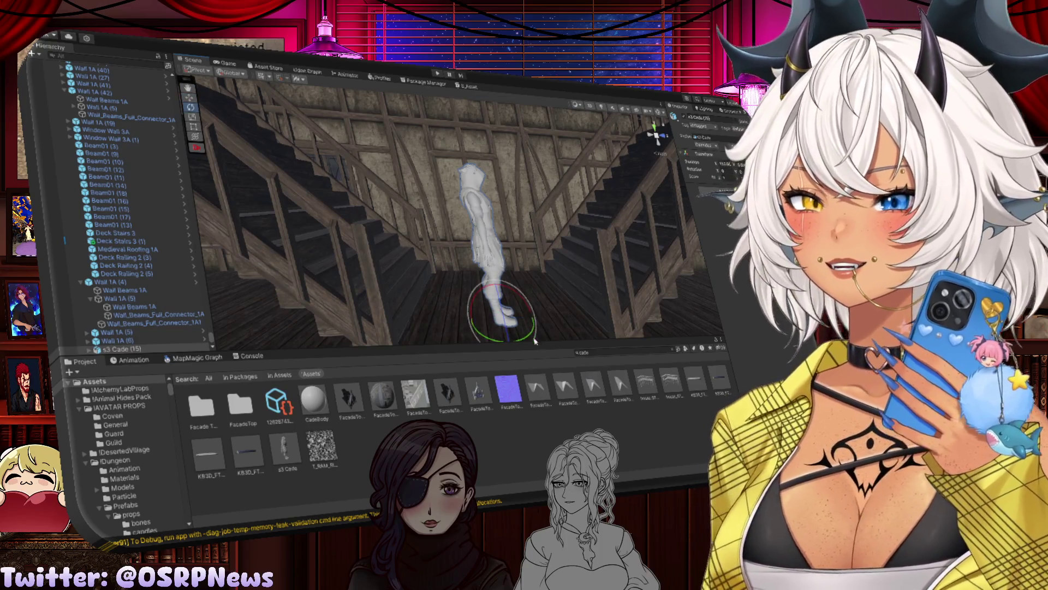
{"action": "left_click_drag", "start_coordinate": [505, 341], "coordinate": [456, 337]}
{"action": "scroll", "coordinate": [505, 257], "scroll_direction": "down", "scroll_amount": 5}
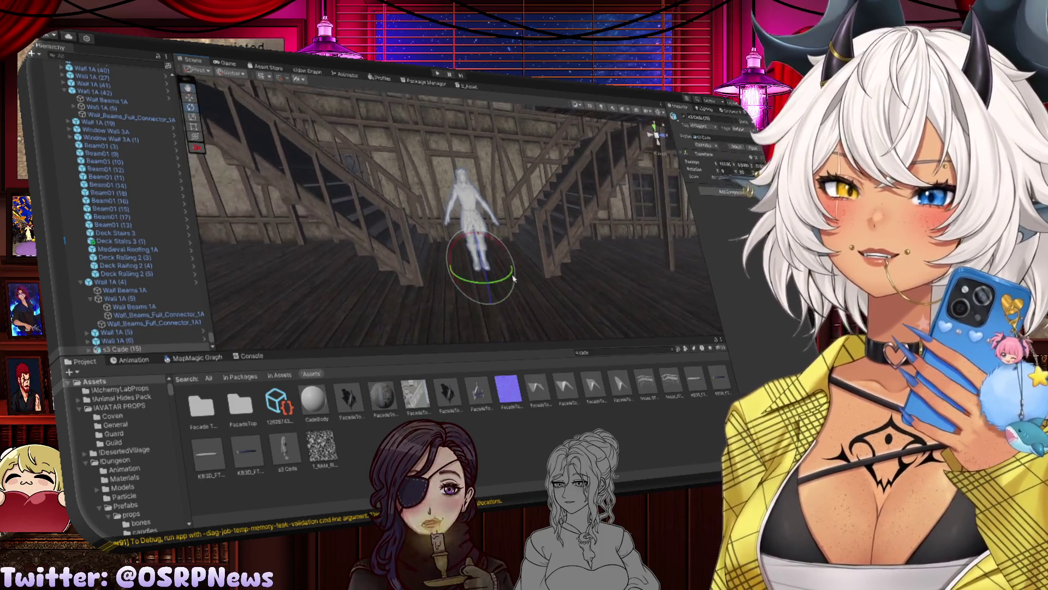
{"action": "scroll", "coordinate": [504, 257], "scroll_direction": "up", "scroll_amount": 4}
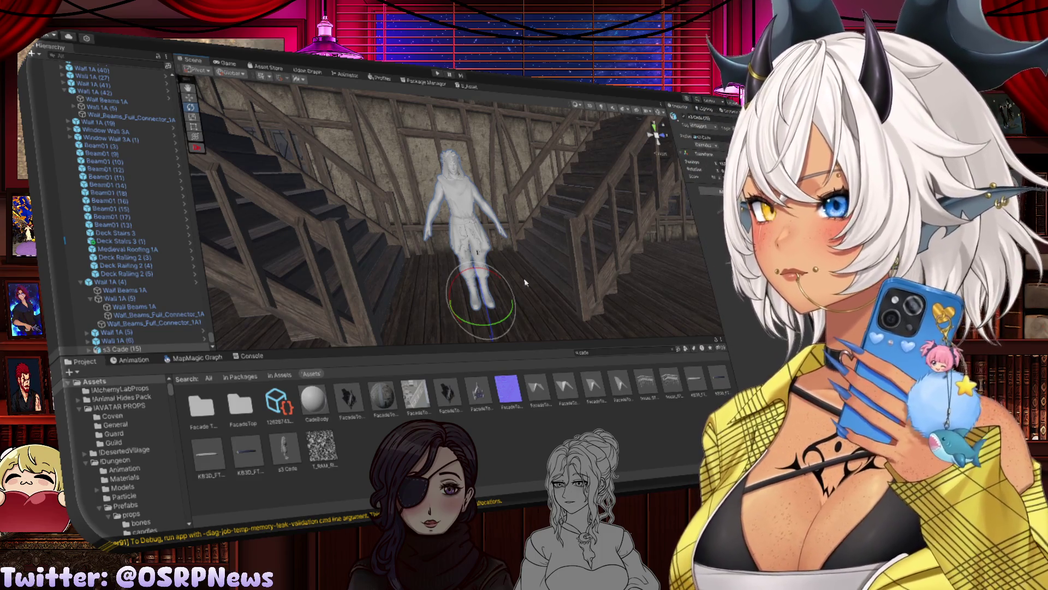
{"action": "mouse_move", "coordinate": [487, 240]}
{"action": "left_mouse_down"}
{"action": "mouse_move", "coordinate": [468, 205]}
{"action": "mouse_move", "coordinate": [577, 283]}
{"action": "mouse_move", "coordinate": [485, 250]}
{"action": "mouse_move", "coordinate": [337, 246]}
{"action": "mouse_move", "coordinate": [414, 230]}
{"action": "left_mouse_up"}
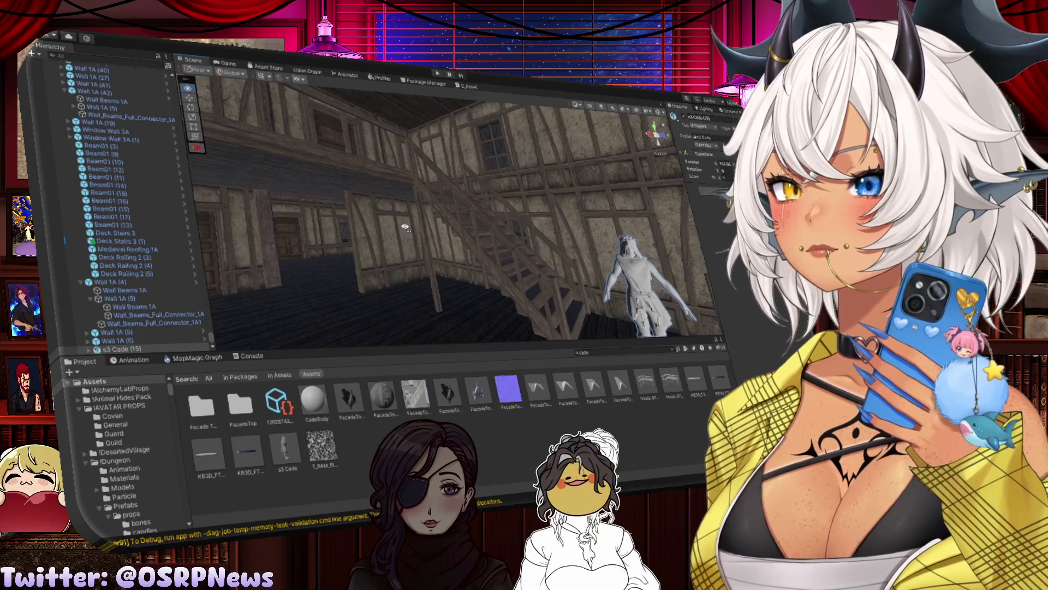
{"action": "left_click", "coordinate": [262, 246]}
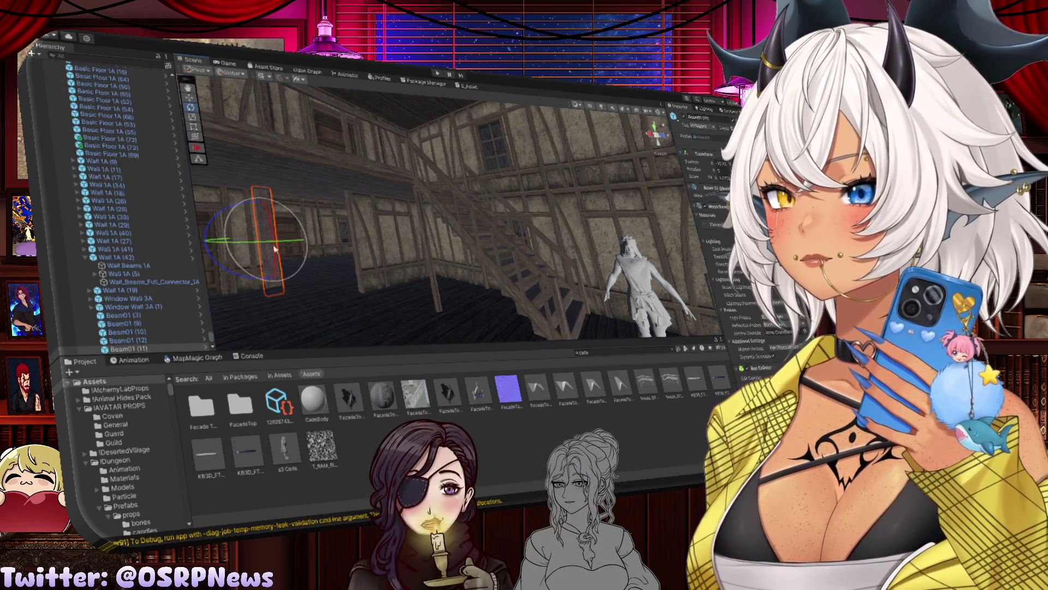
Step: Frame the pillars and move the selected beam toward mid-scene
{"action": "key", "text": "w"}
{"action": "key", "text": "f"}
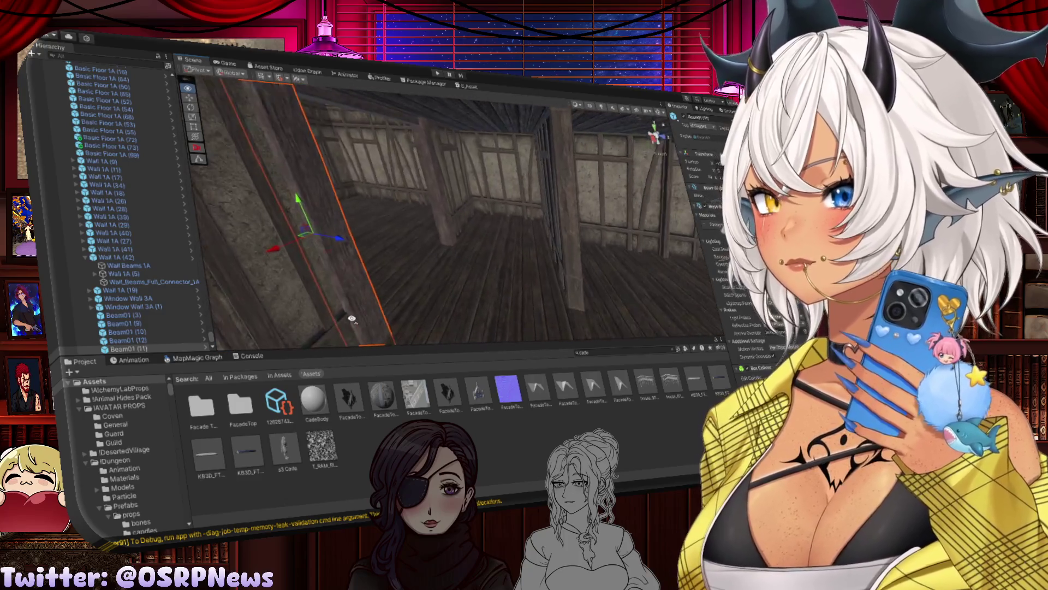
{"action": "left_click_drag", "start_coordinate": [352, 318], "coordinate": [324, 250]}
{"action": "left_click", "coordinate": [565, 262]}
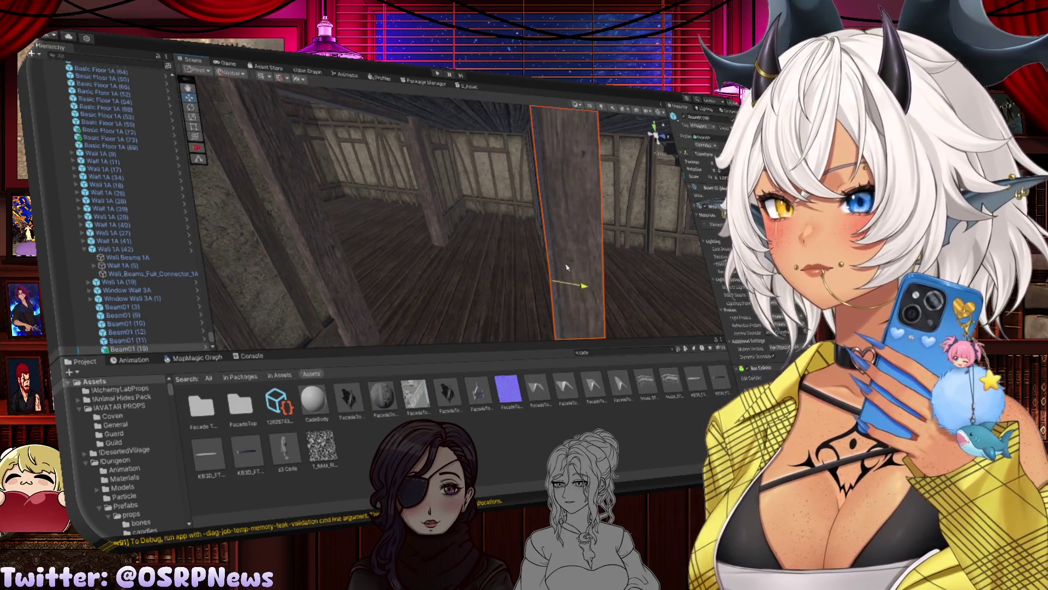
{"action": "mouse_move", "coordinate": [565, 262]}
{"action": "left_mouse_down"}
{"action": "mouse_move", "coordinate": [338, 257]}
{"action": "mouse_move", "coordinate": [415, 239]}
{"action": "mouse_move", "coordinate": [575, 236]}
{"action": "mouse_move", "coordinate": [412, 220]}
{"action": "left_mouse_up"}
{"action": "mouse_move", "coordinate": [228, 232]}
{"action": "left_mouse_down"}
{"action": "mouse_move", "coordinate": [539, 250]}
{"action": "mouse_move", "coordinate": [687, 240]}
{"action": "mouse_move", "coordinate": [417, 227]}
{"action": "mouse_move", "coordinate": [535, 261]}
{"action": "mouse_move", "coordinate": [495, 220]}
{"action": "mouse_move", "coordinate": [520, 199]}
{"action": "mouse_move", "coordinate": [456, 299]}
{"action": "mouse_move", "coordinate": [492, 271]}
{"action": "mouse_move", "coordinate": [468, 280]}
{"action": "mouse_move", "coordinate": [457, 265]}
{"action": "left_mouse_up"}
{"action": "mouse_move", "coordinate": [482, 213]}
{"action": "left_mouse_down"}
{"action": "mouse_move", "coordinate": [481, 176]}
{"action": "mouse_move", "coordinate": [497, 270]}
{"action": "left_mouse_up"}
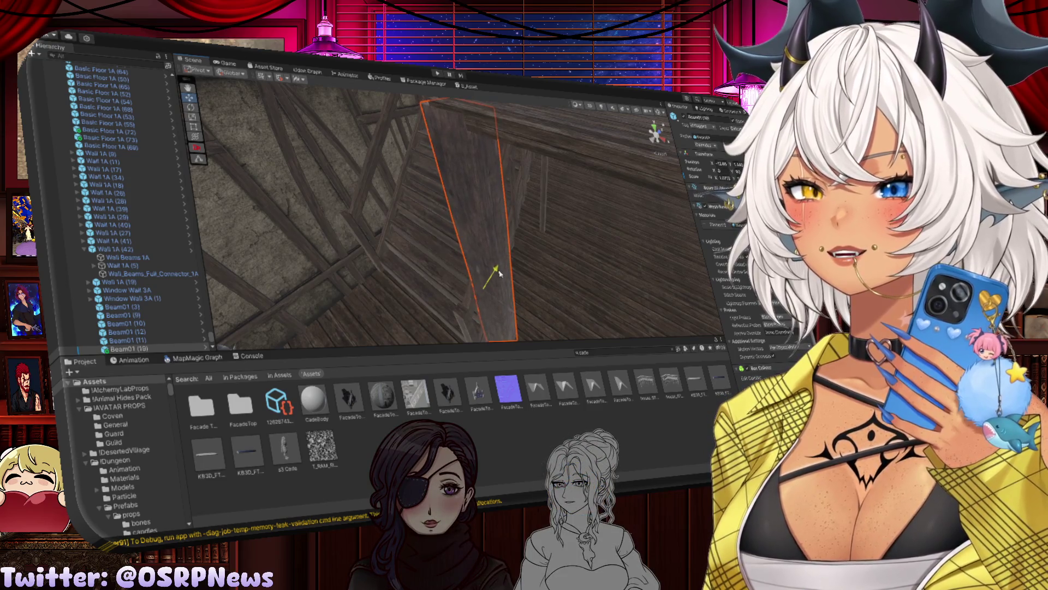
{"action": "mouse_move", "coordinate": [500, 273]}
{"action": "left_mouse_down"}
{"action": "mouse_move", "coordinate": [493, 311]}
{"action": "mouse_move", "coordinate": [557, 245]}
{"action": "mouse_move", "coordinate": [530, 318]}
{"action": "mouse_move", "coordinate": [555, 279]}
{"action": "left_mouse_up"}
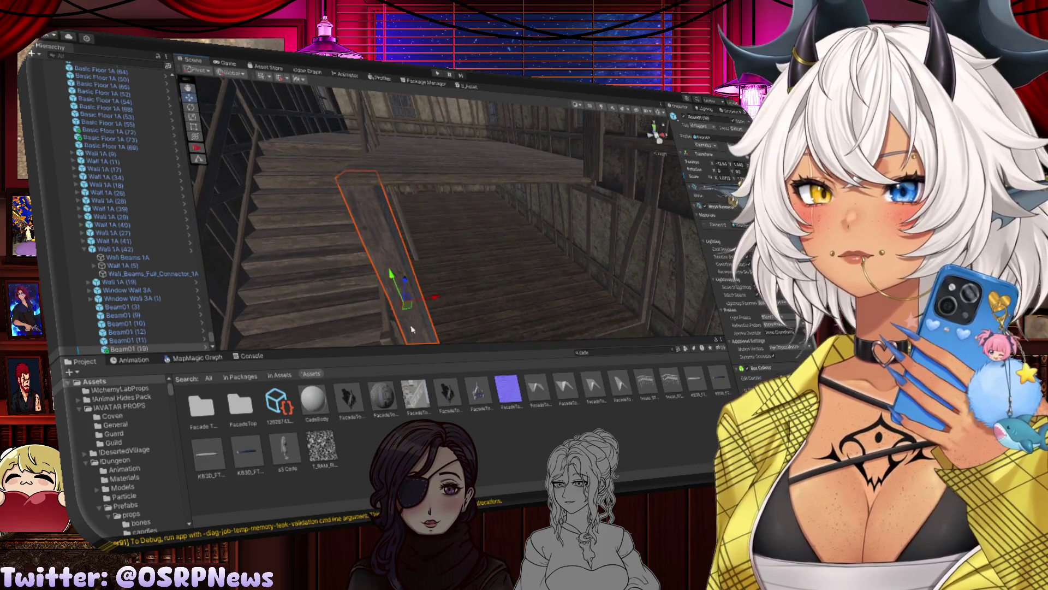
Step: Duplicate the beam and slide the Beam01 (20) copy along X onto the floor
{"action": "key", "text": "ctrl+d"}
{"action": "left_click_drag", "start_coordinate": [435, 300], "coordinate": [484, 299]}
{"action": "mouse_move", "coordinate": [557, 288]}
{"action": "left_mouse_down"}
{"action": "mouse_move", "coordinate": [505, 363]}
{"action": "mouse_move", "coordinate": [512, 358]}
{"action": "left_mouse_up"}
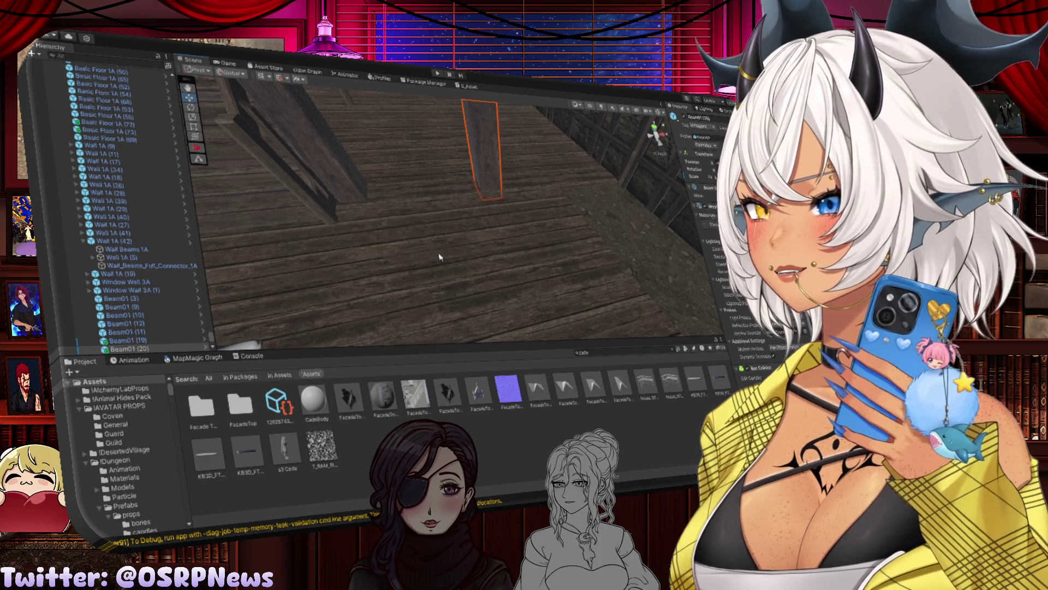
{"action": "mouse_move", "coordinate": [440, 257]}
{"action": "left_mouse_down"}
{"action": "mouse_move", "coordinate": [438, 245]}
{"action": "mouse_move", "coordinate": [461, 240]}
{"action": "mouse_move", "coordinate": [443, 242]}
{"action": "left_mouse_up"}
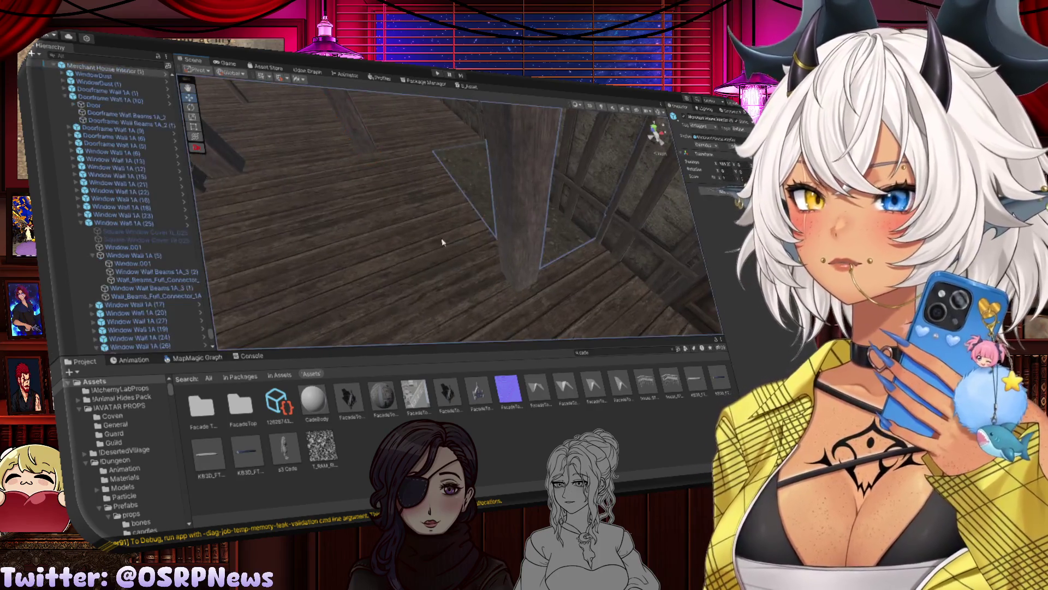
Step: Inspect floor tiles (53) and (74), the window wall and Beam01 (20) along the right wall
{"action": "left_click", "coordinate": [425, 238]}
{"action": "left_click", "coordinate": [550, 163]}
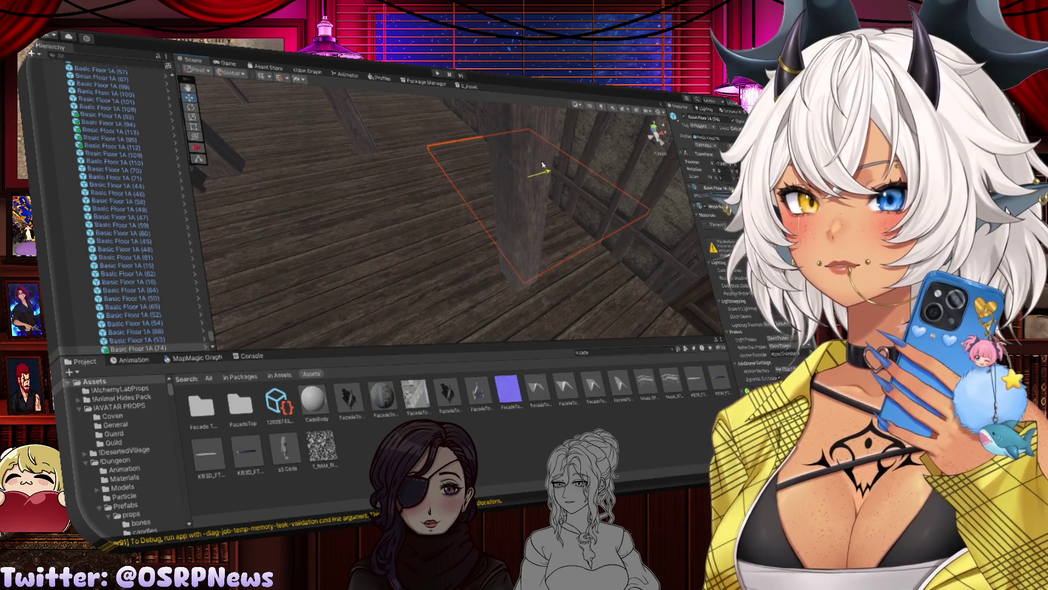
{"action": "left_click", "coordinate": [542, 165]}
{"action": "mouse_move", "coordinate": [542, 165]}
{"action": "left_mouse_down"}
{"action": "mouse_move", "coordinate": [400, 161]}
{"action": "mouse_move", "coordinate": [456, 157]}
{"action": "mouse_move", "coordinate": [458, 246]}
{"action": "left_mouse_up"}
{"action": "left_click", "coordinate": [443, 266]}
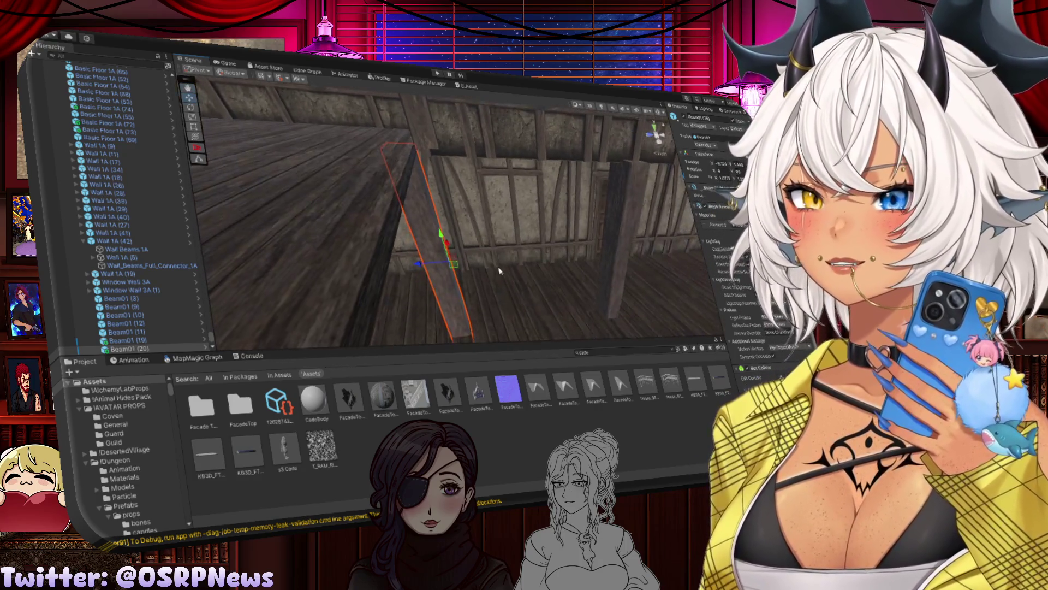
{"action": "key", "text": "d"}
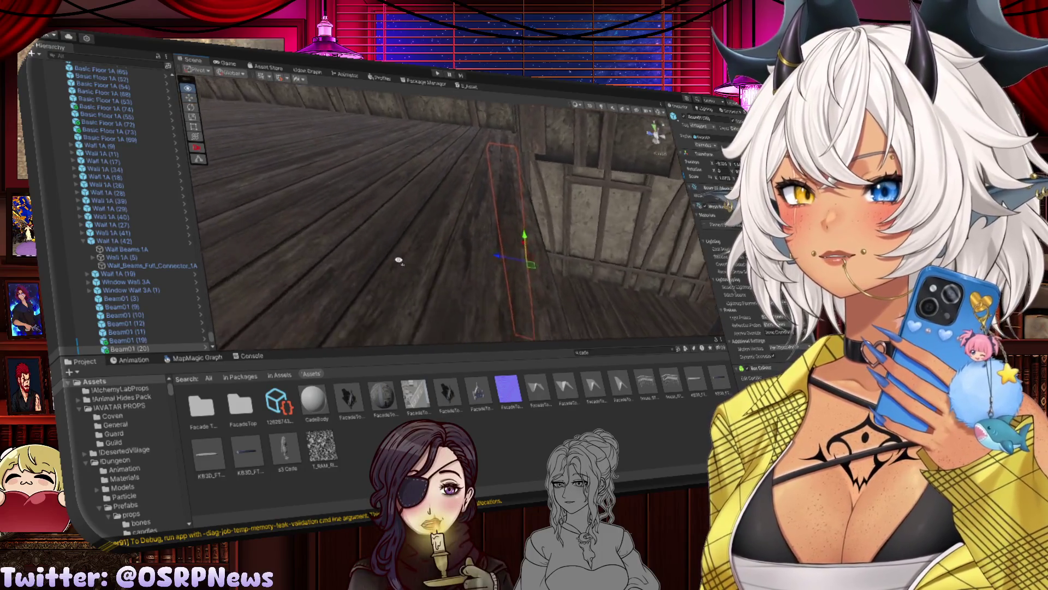
{"action": "left_click", "coordinate": [393, 233]}
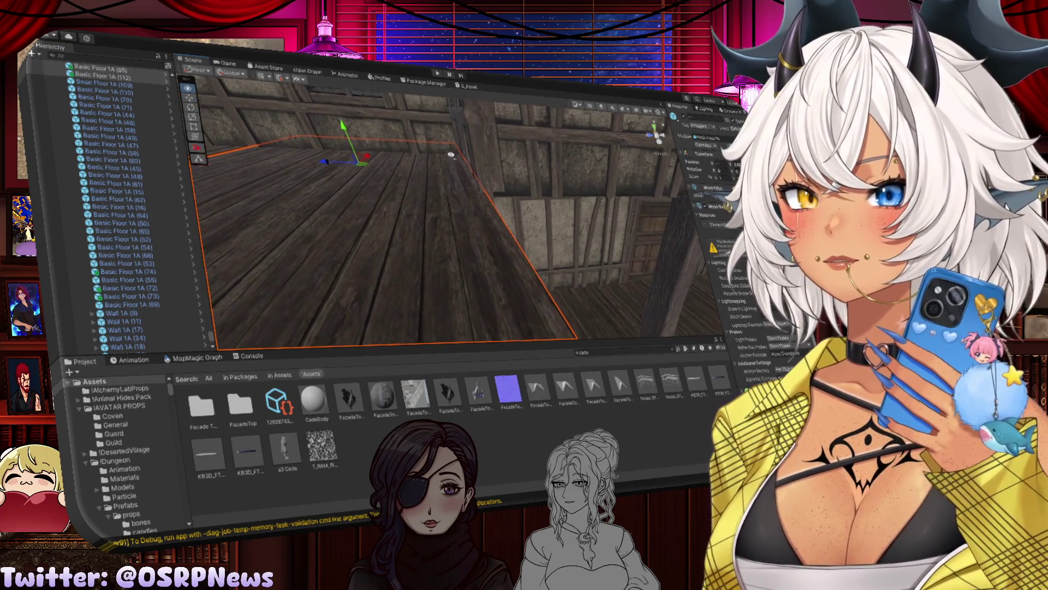
{"action": "key", "text": "s"}
{"action": "key", "text": "w"}
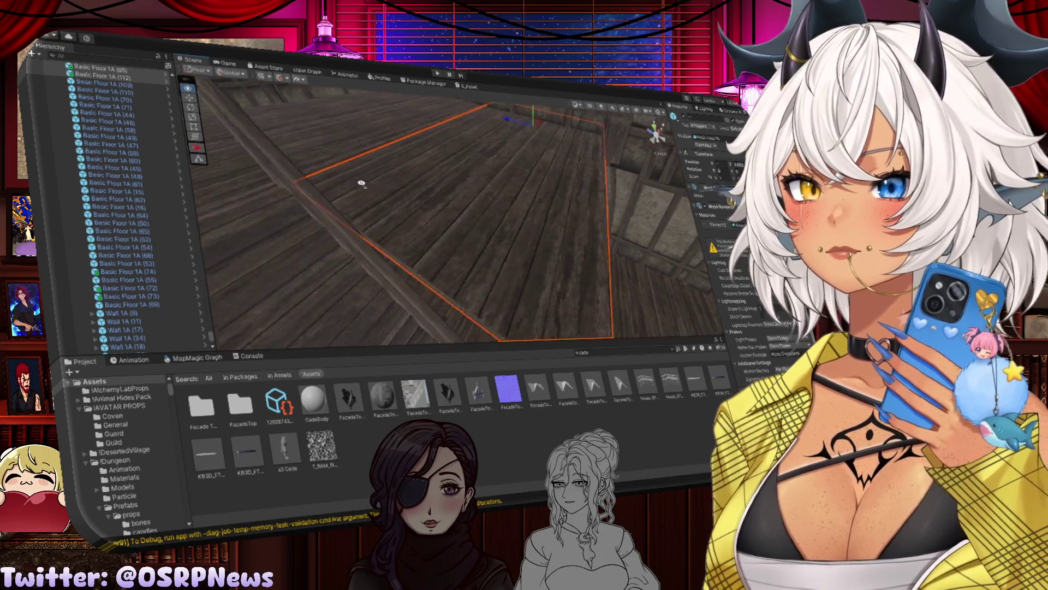
Step: Frame a Basic Floor 1A plank tile and orbit to check floor coverage up to the wall
{"action": "left_click", "coordinate": [416, 197]}
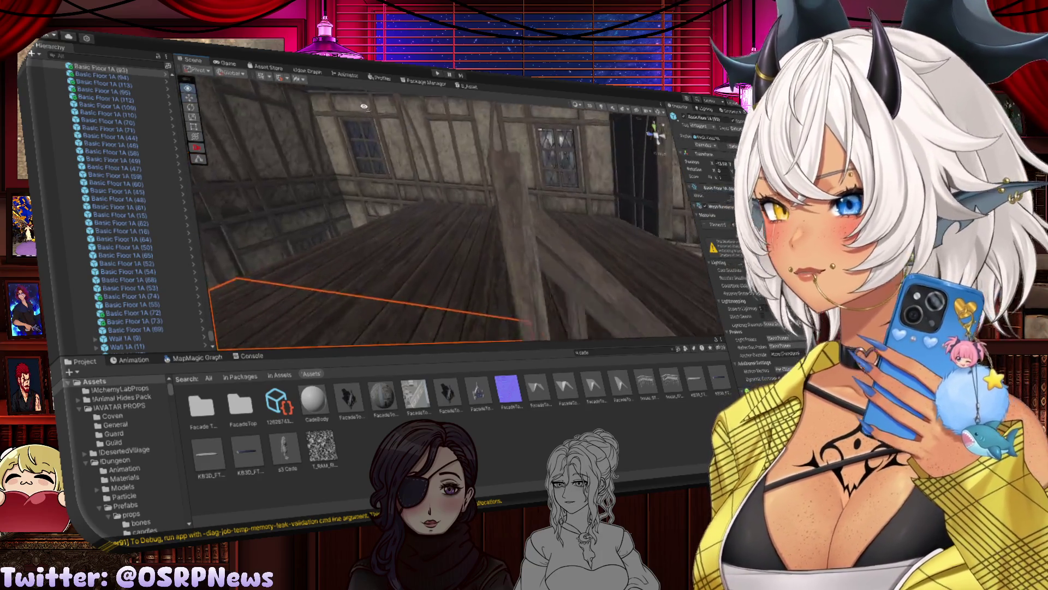
{"action": "key", "text": "s"}
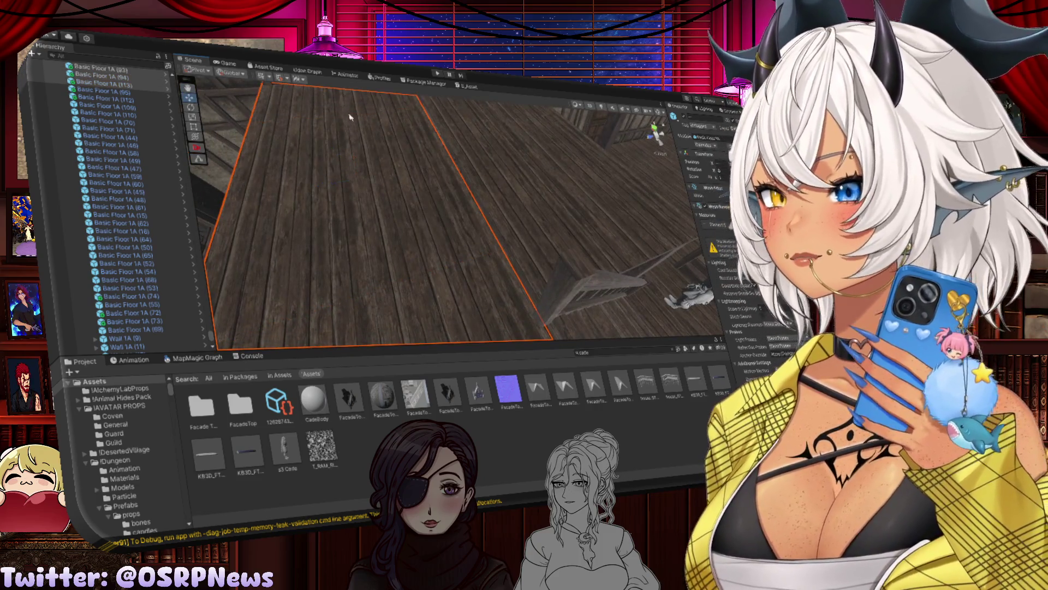
{"action": "key", "text": "s"}
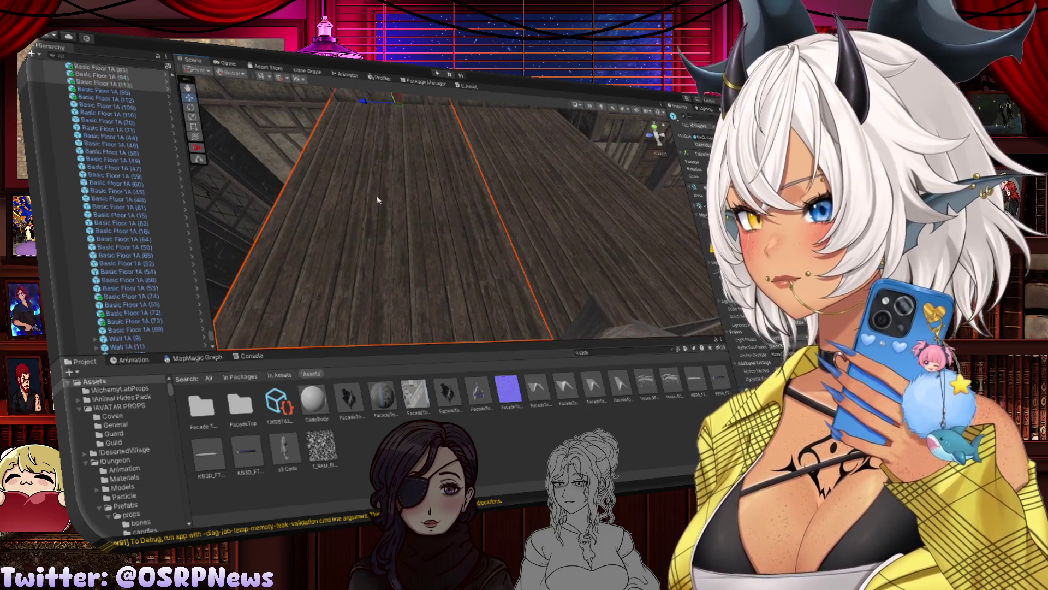
{"action": "scroll", "coordinate": [385, 158], "scroll_direction": "down", "scroll_amount": 2}
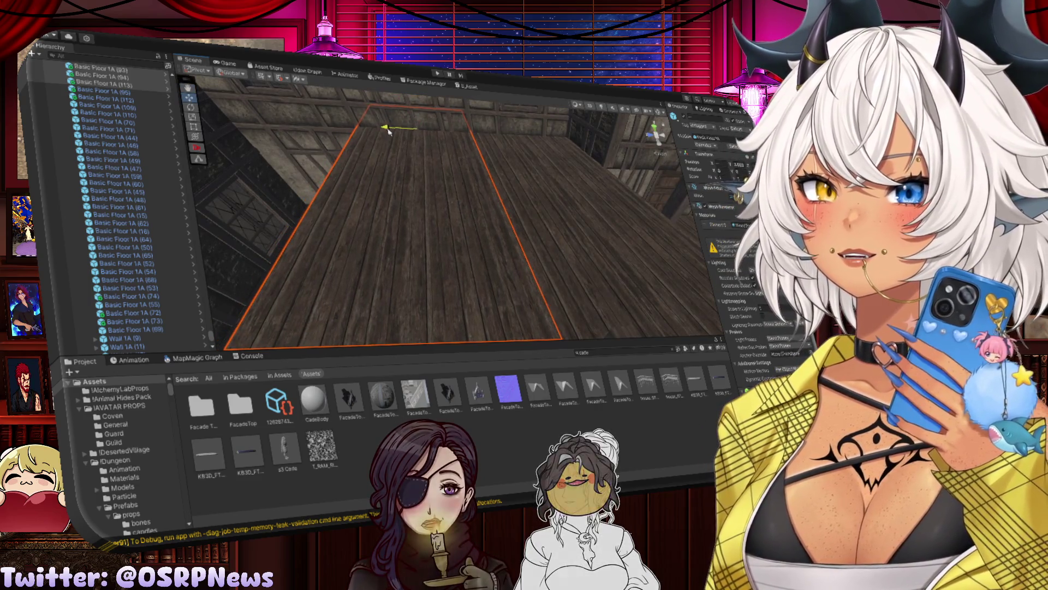
{"action": "left_click", "coordinate": [551, 185]}
{"action": "left_click", "coordinate": [419, 238]}
{"action": "key", "text": "f"}
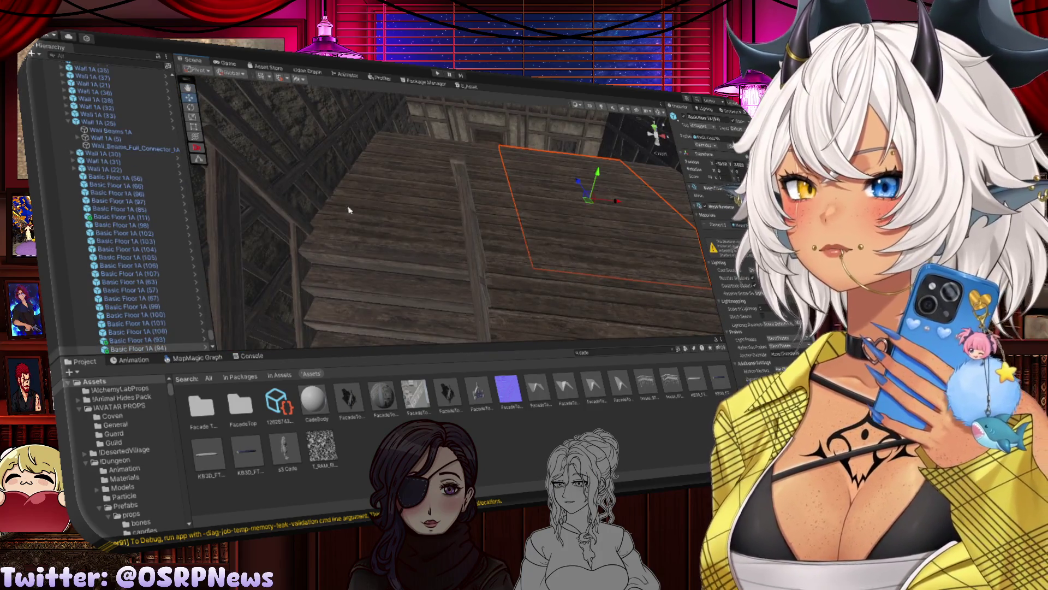
{"action": "left_click_drag", "start_coordinate": [437, 207], "coordinate": [446, 217]}
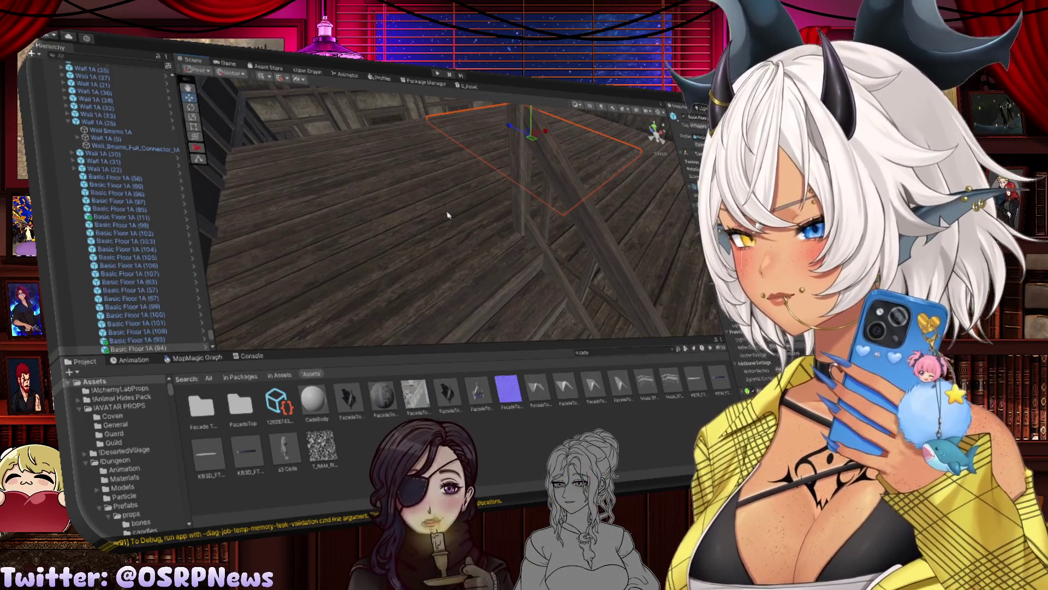
{"action": "mouse_move", "coordinate": [456, 213]}
{"action": "left_mouse_down"}
{"action": "mouse_move", "coordinate": [480, 234]}
{"action": "mouse_move", "coordinate": [487, 223]}
{"action": "mouse_move", "coordinate": [472, 180]}
{"action": "left_mouse_up"}
{"action": "left_click", "coordinate": [472, 174]}
Step: Frame Beam01 (20), nudge it slightly right, and view it against the timbered wall
{"action": "key", "text": "f"}
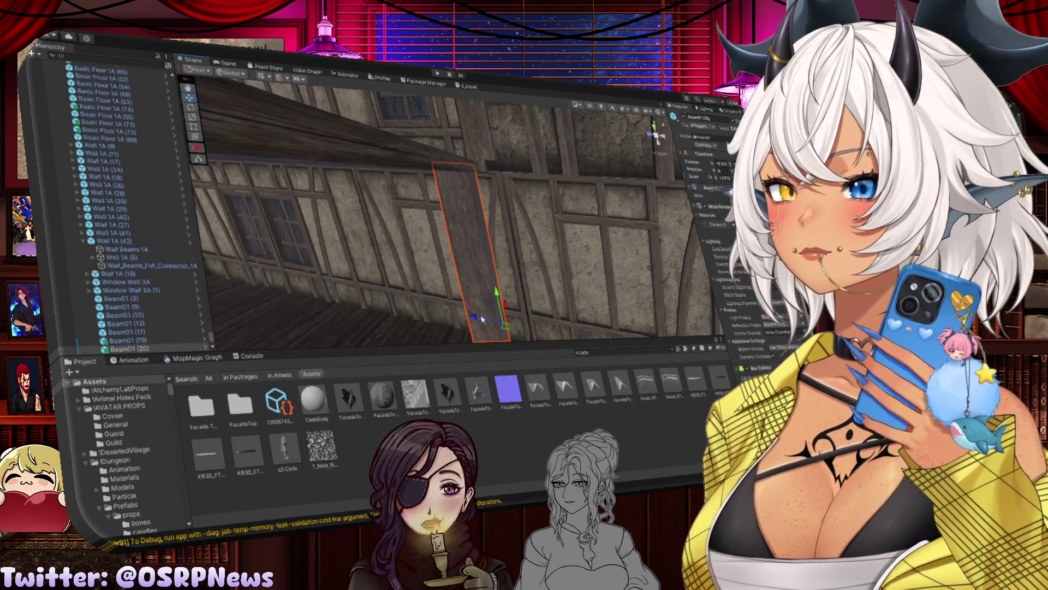
{"action": "mouse_move", "coordinate": [479, 318]}
{"action": "left_mouse_down"}
{"action": "mouse_move", "coordinate": [488, 322]}
{"action": "mouse_move", "coordinate": [384, 215]}
{"action": "mouse_move", "coordinate": [552, 299]}
{"action": "mouse_move", "coordinate": [550, 315]}
{"action": "mouse_move", "coordinate": [473, 249]}
{"action": "left_mouse_up"}
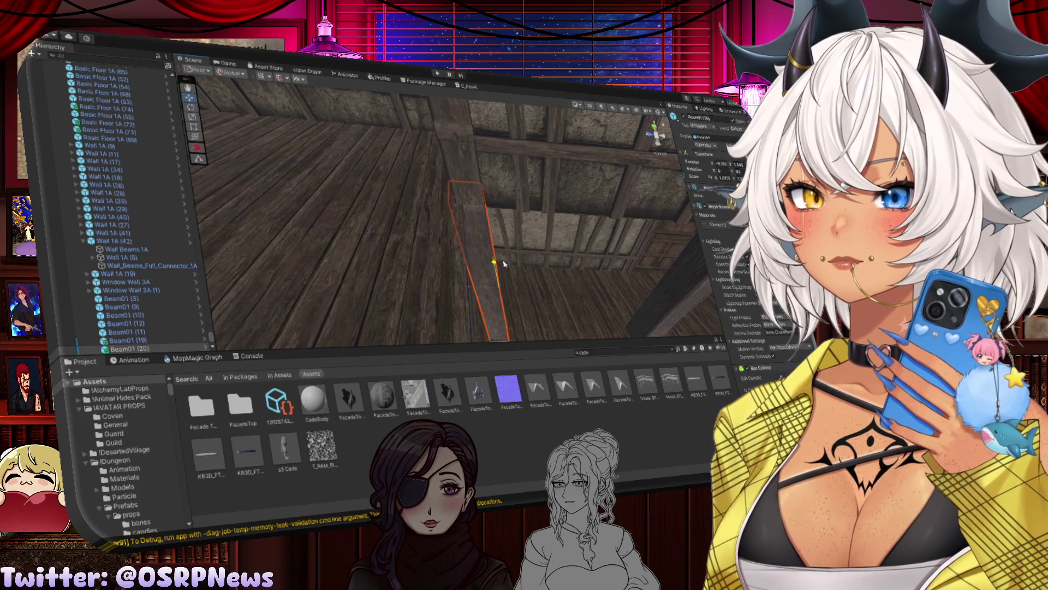
{"action": "left_click_drag", "start_coordinate": [504, 264], "coordinate": [495, 297]}
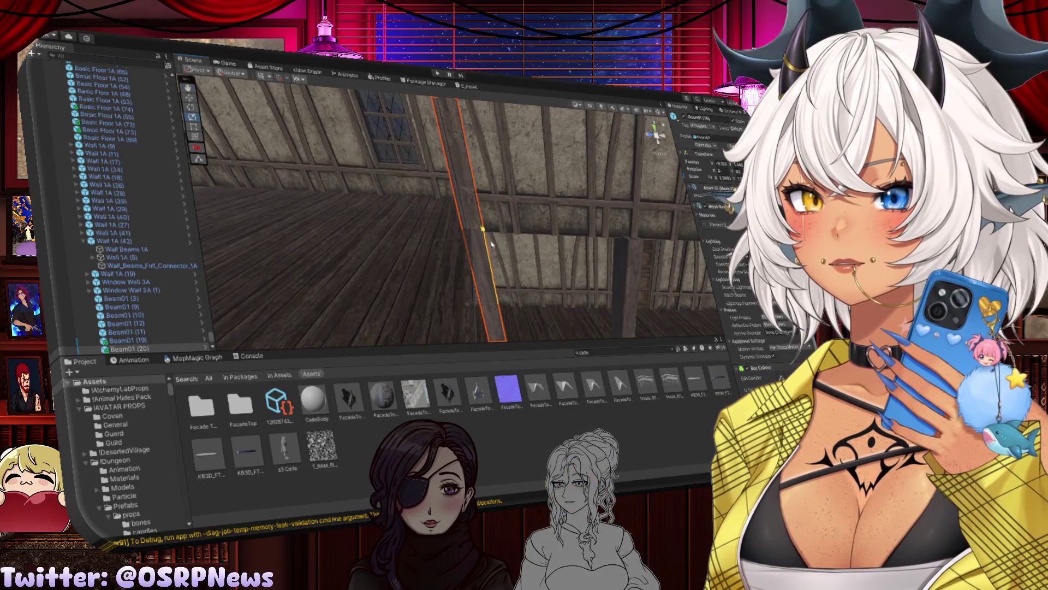
{"action": "left_click_drag", "start_coordinate": [488, 253], "coordinate": [501, 317]}
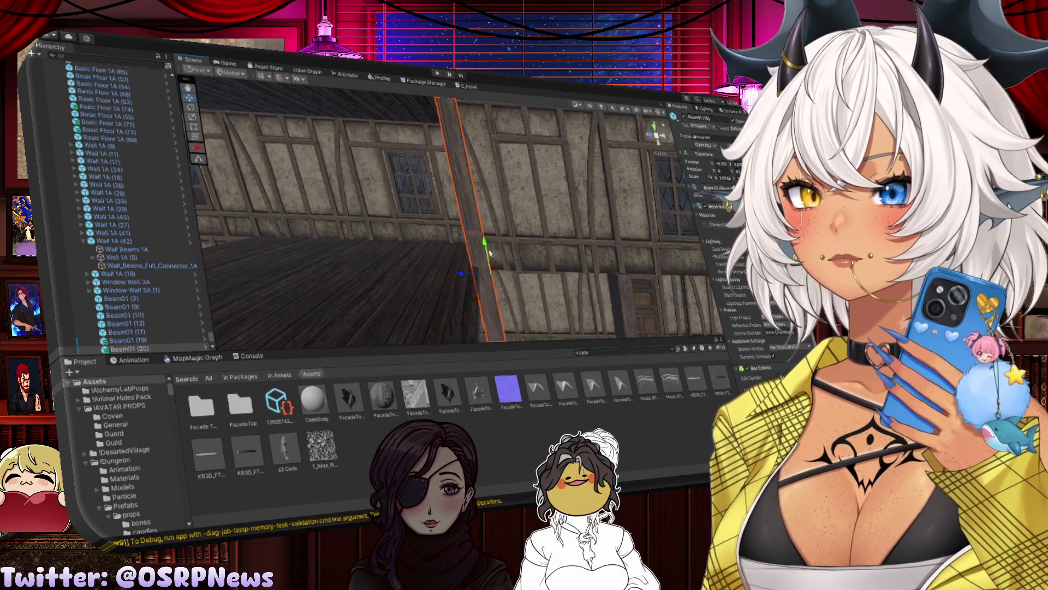
{"action": "mouse_move", "coordinate": [490, 253]}
{"action": "left_mouse_down"}
{"action": "mouse_move", "coordinate": [508, 272]}
{"action": "mouse_move", "coordinate": [511, 238]}
{"action": "mouse_move", "coordinate": [508, 256]}
{"action": "mouse_move", "coordinate": [534, 284]}
{"action": "mouse_move", "coordinate": [468, 304]}
{"action": "mouse_move", "coordinate": [477, 313]}
{"action": "mouse_move", "coordinate": [466, 277]}
{"action": "mouse_move", "coordinate": [406, 225]}
{"action": "left_mouse_up"}
Step: Duplicate Beam01 (21) twice to create Beam01 (22) and Beam01 (23)
{"action": "left_click", "coordinate": [534, 287]}
{"action": "left_click", "coordinate": [466, 275]}
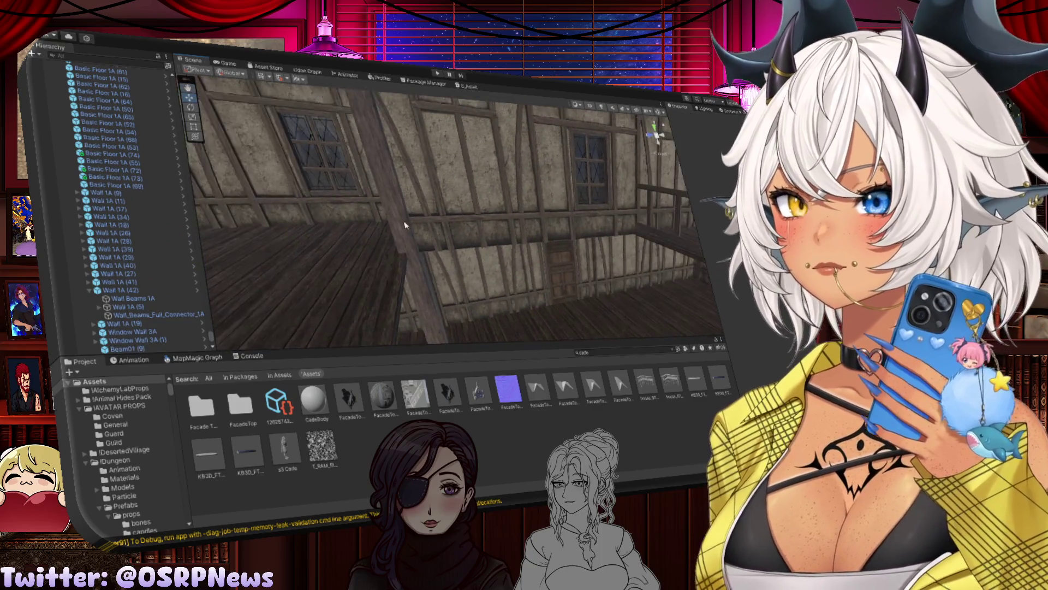
{"action": "left_click", "coordinate": [405, 225]}
{"action": "left_click", "coordinate": [538, 251]}
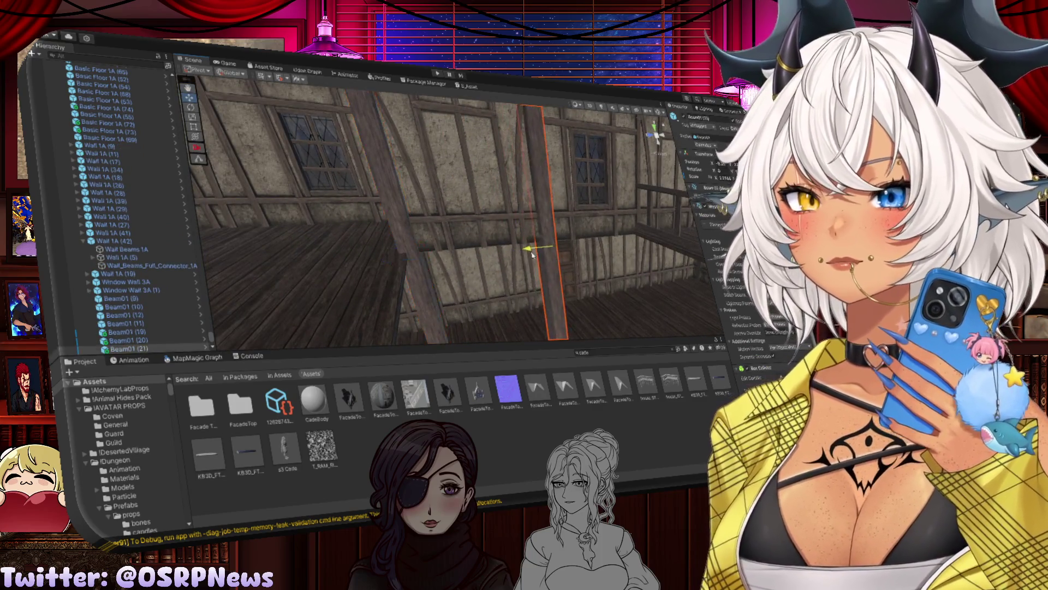
{"action": "left_click_drag", "start_coordinate": [538, 251], "coordinate": [501, 235]}
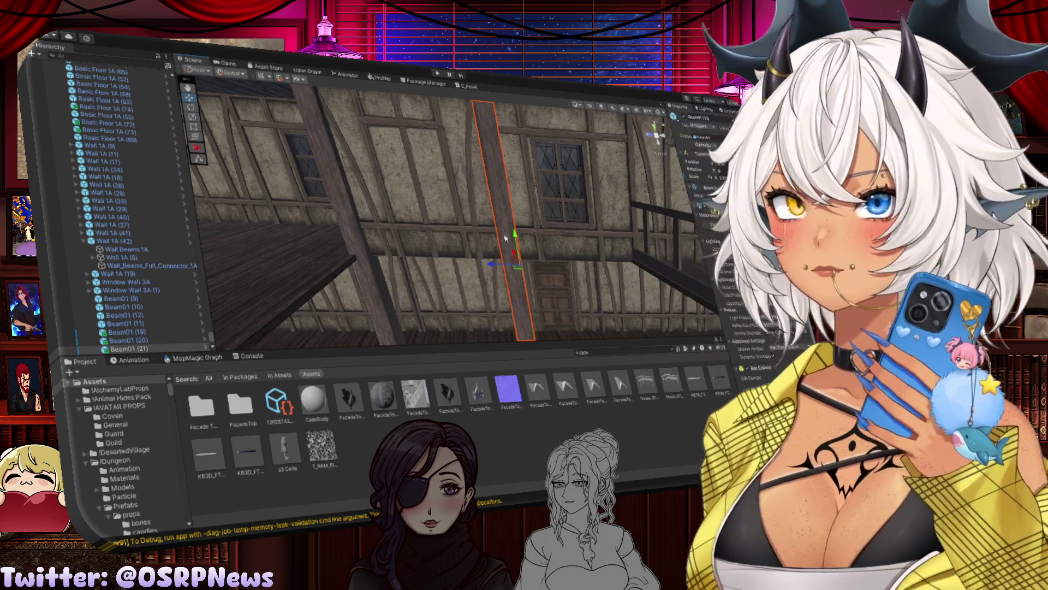
{"action": "mouse_move", "coordinate": [508, 227]}
{"action": "left_mouse_down"}
{"action": "mouse_move", "coordinate": [393, 251]}
{"action": "mouse_move", "coordinate": [481, 249]}
{"action": "left_mouse_up"}
{"action": "key", "text": "ctrl+d"}
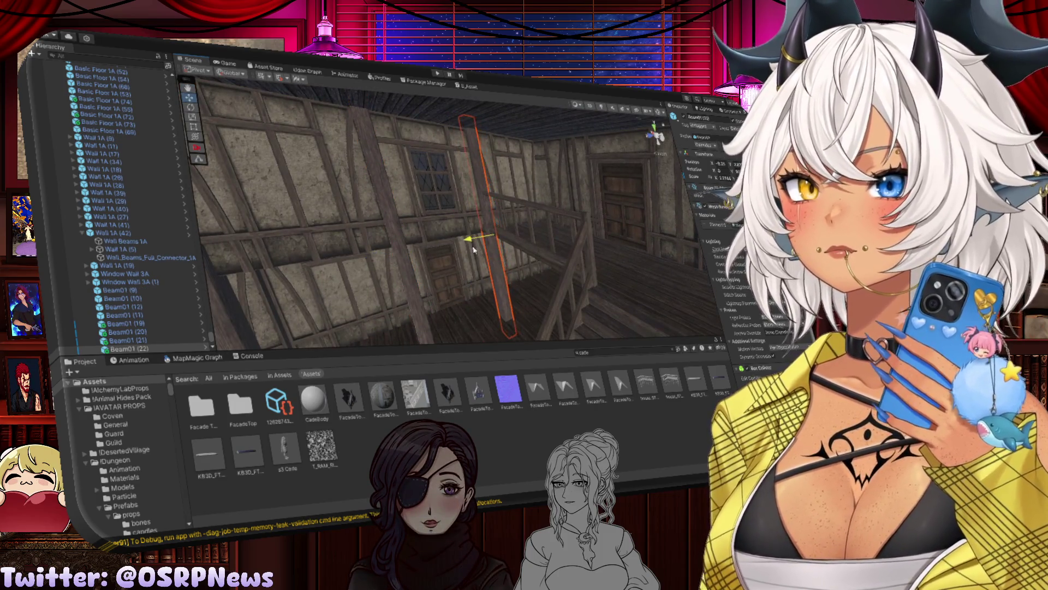
{"action": "mouse_move", "coordinate": [455, 233]}
{"action": "left_mouse_down"}
{"action": "mouse_move", "coordinate": [483, 261]}
{"action": "mouse_move", "coordinate": [417, 201]}
{"action": "mouse_move", "coordinate": [467, 203]}
{"action": "mouse_move", "coordinate": [428, 237]}
{"action": "mouse_move", "coordinate": [486, 234]}
{"action": "mouse_move", "coordinate": [474, 239]}
{"action": "left_mouse_up"}
{"action": "key", "text": "ctrl+d"}
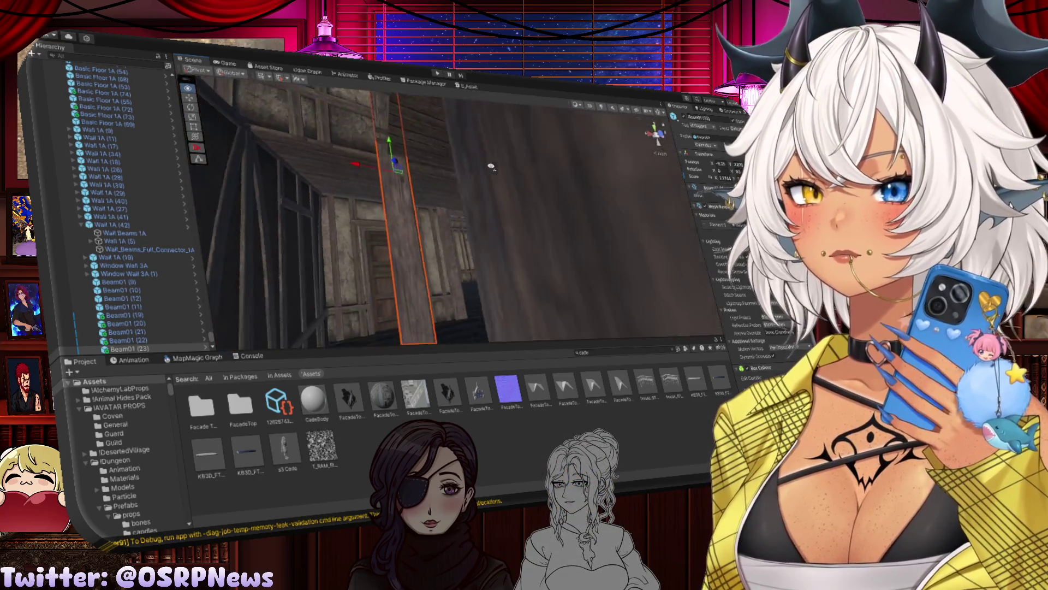
{"action": "left_click_drag", "start_coordinate": [459, 178], "coordinate": [569, 205]}
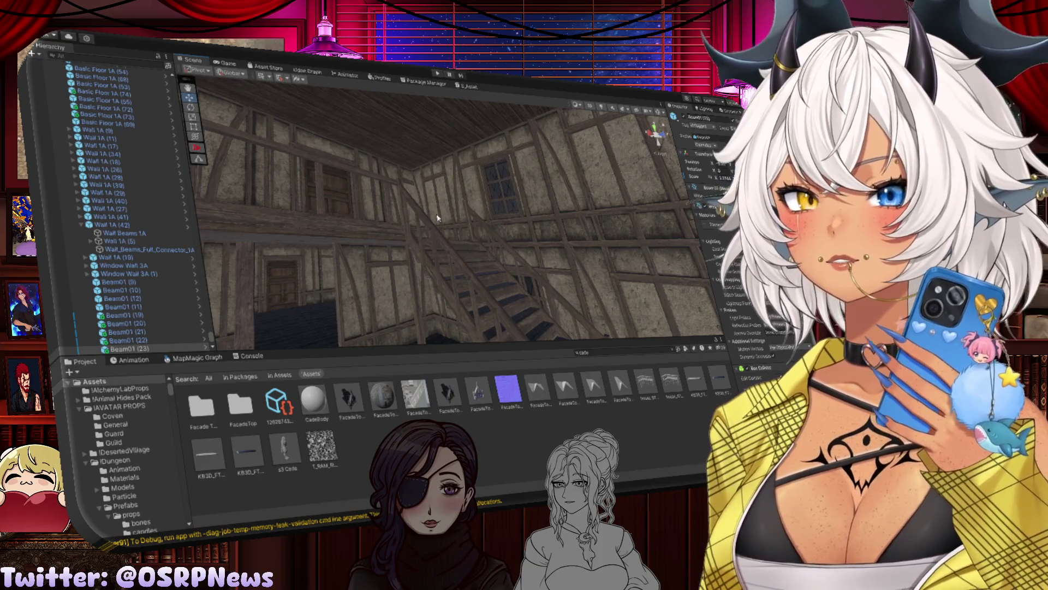
{"action": "mouse_move", "coordinate": [400, 231]}
{"action": "left_mouse_down"}
{"action": "mouse_move", "coordinate": [628, 263]}
{"action": "mouse_move", "coordinate": [538, 244]}
{"action": "left_mouse_up"}
Step: Slide an upper-floor plank tile sideways to close the gap with its neighbours
{"action": "left_click", "coordinate": [604, 256]}
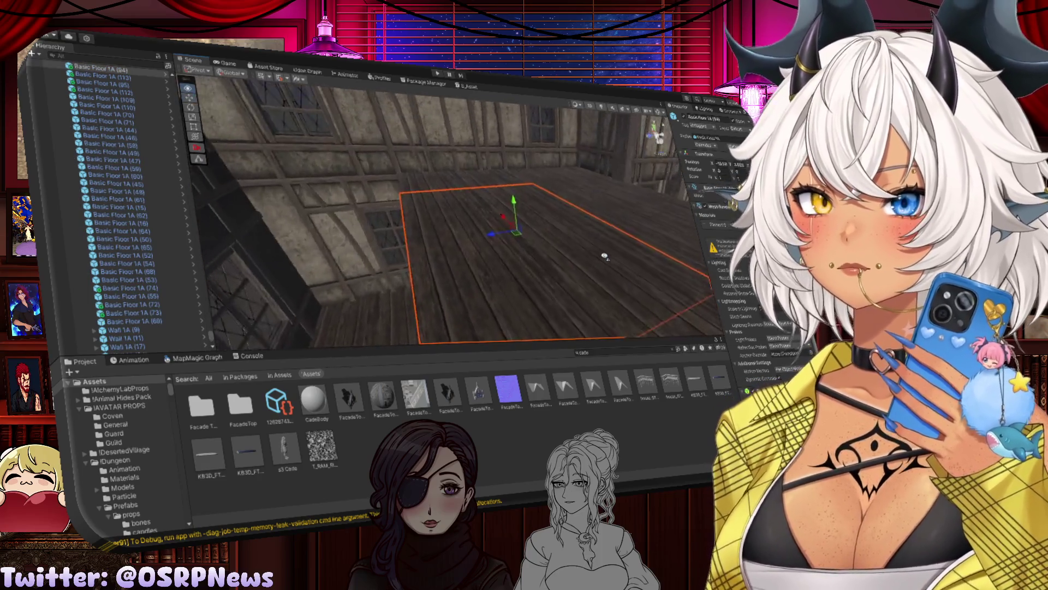
{"action": "left_click_drag", "start_coordinate": [604, 256], "coordinate": [545, 256]}
{"action": "mouse_move", "coordinate": [473, 212]}
{"action": "left_mouse_down"}
{"action": "mouse_move", "coordinate": [459, 208]}
{"action": "mouse_move", "coordinate": [486, 190]}
{"action": "mouse_move", "coordinate": [475, 176]}
{"action": "mouse_move", "coordinate": [541, 239]}
{"action": "mouse_move", "coordinate": [494, 228]}
{"action": "mouse_move", "coordinate": [324, 245]}
{"action": "left_mouse_up"}
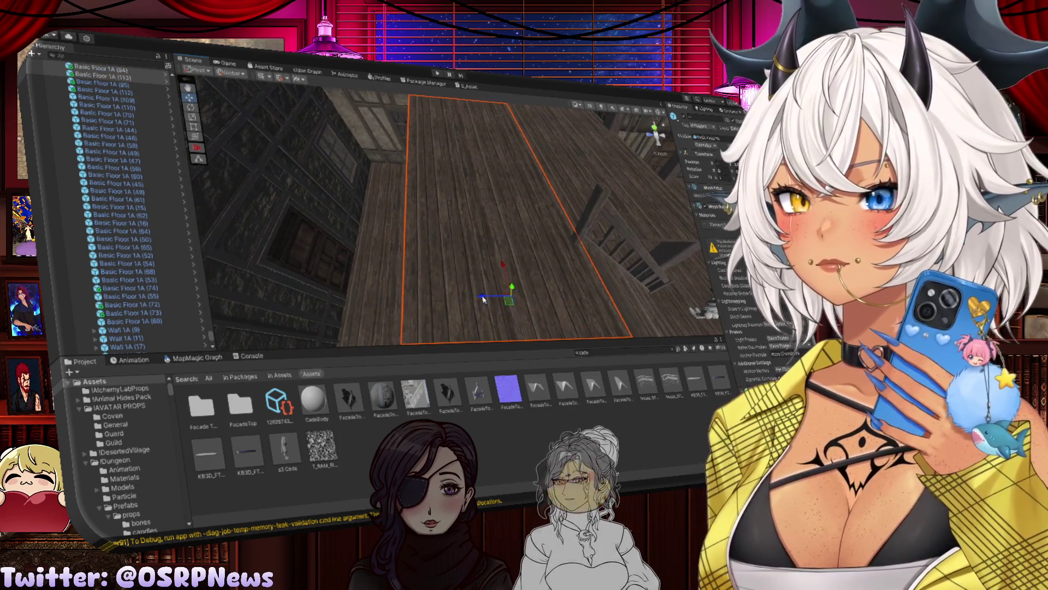
{"action": "left_click_drag", "start_coordinate": [482, 283], "coordinate": [258, 271]}
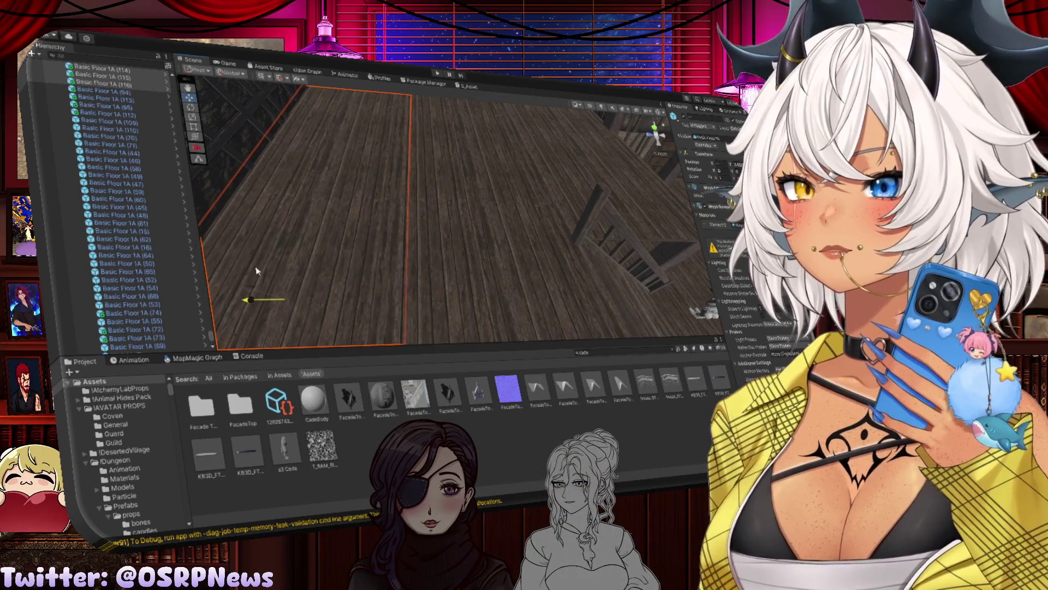
{"action": "mouse_move", "coordinate": [405, 188]}
{"action": "left_mouse_down"}
{"action": "mouse_move", "coordinate": [503, 230]}
{"action": "mouse_move", "coordinate": [500, 241]}
{"action": "mouse_move", "coordinate": [480, 253]}
{"action": "mouse_move", "coordinate": [439, 209]}
{"action": "left_mouse_up"}
Step: Frame the Window Wall 1A piece and select Deck Railing 2 (3)
{"action": "left_click", "coordinate": [505, 232]}
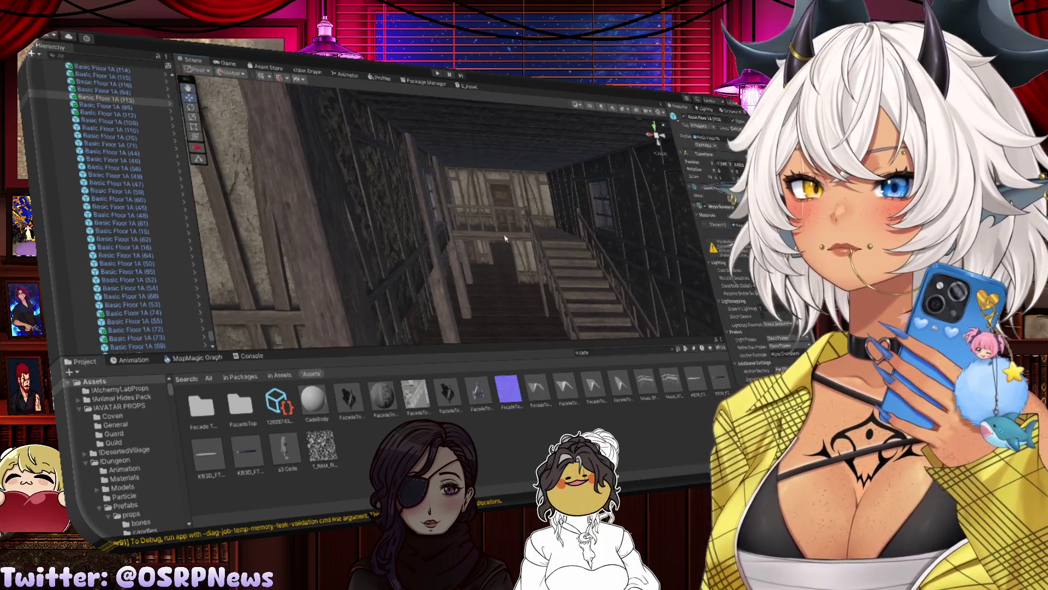
{"action": "left_click", "coordinate": [601, 210]}
{"action": "key", "text": "f"}
{"action": "left_click", "coordinate": [603, 209]}
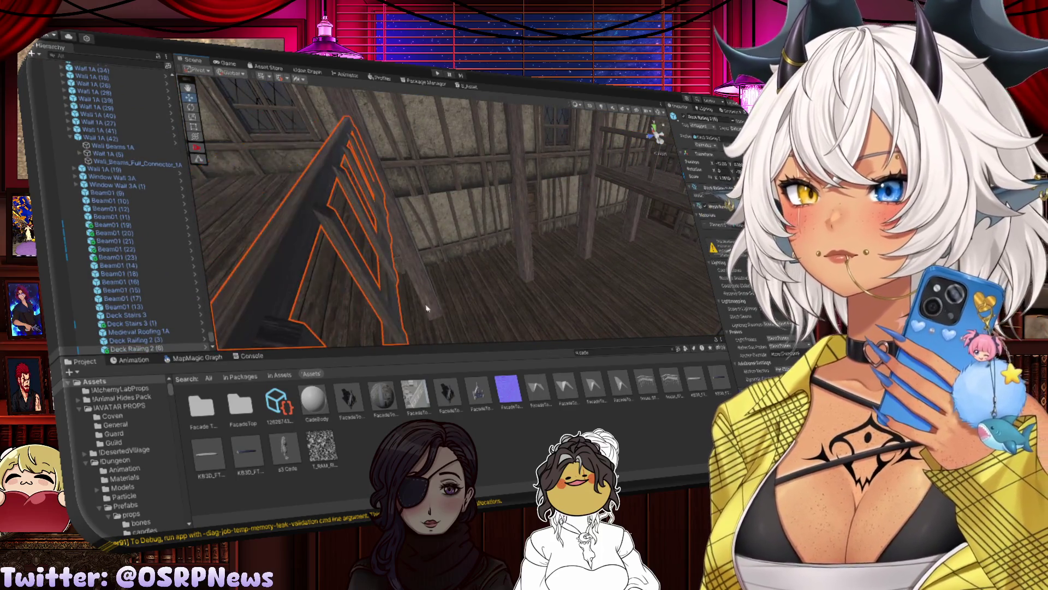
Step: Rotate Deck Railing 2 (3) to a new angle over the plank floor, then reselect it
{"action": "key", "text": "f"}
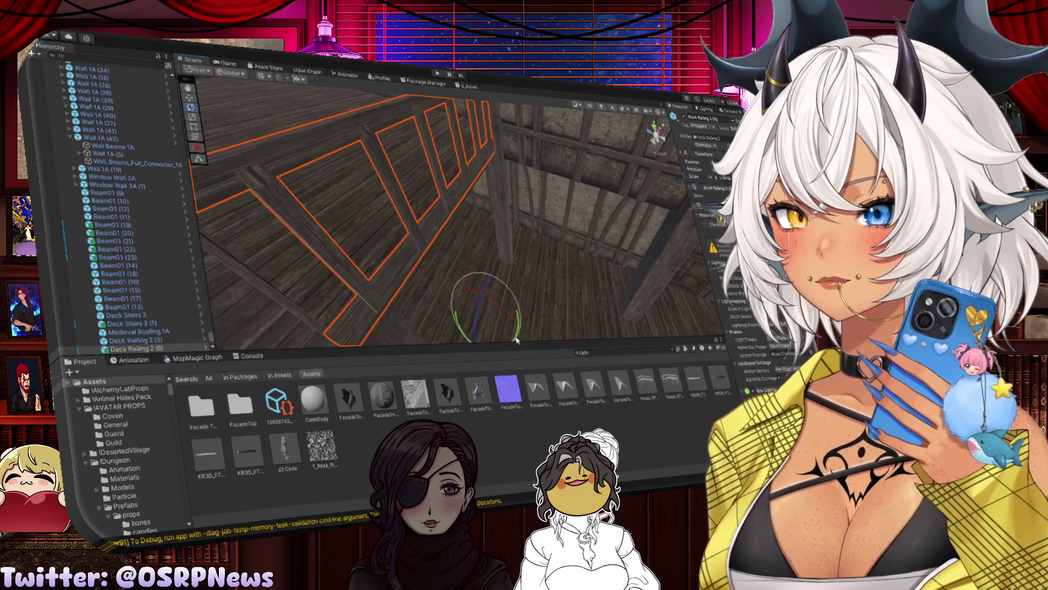
{"action": "mouse_move", "coordinate": [450, 347]}
{"action": "left_mouse_down"}
{"action": "mouse_move", "coordinate": [316, 243]}
{"action": "mouse_move", "coordinate": [526, 239]}
{"action": "mouse_move", "coordinate": [634, 212]}
{"action": "left_mouse_up"}
{"action": "key", "text": "w"}
{"action": "left_click_drag", "start_coordinate": [620, 214], "coordinate": [488, 262]}
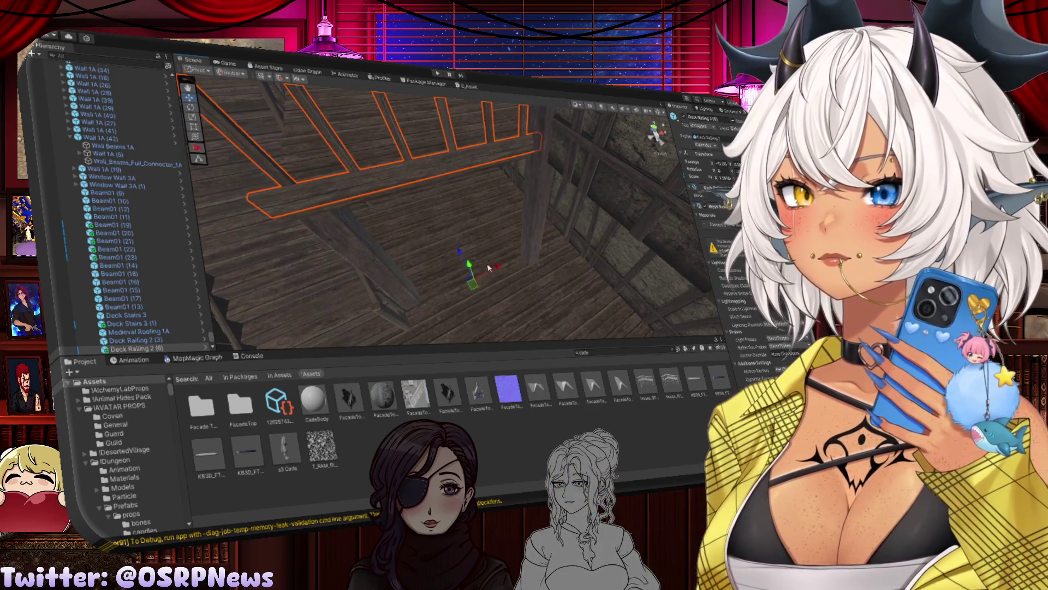
{"action": "left_click", "coordinate": [479, 267]}
{"action": "left_click", "coordinate": [446, 168]}
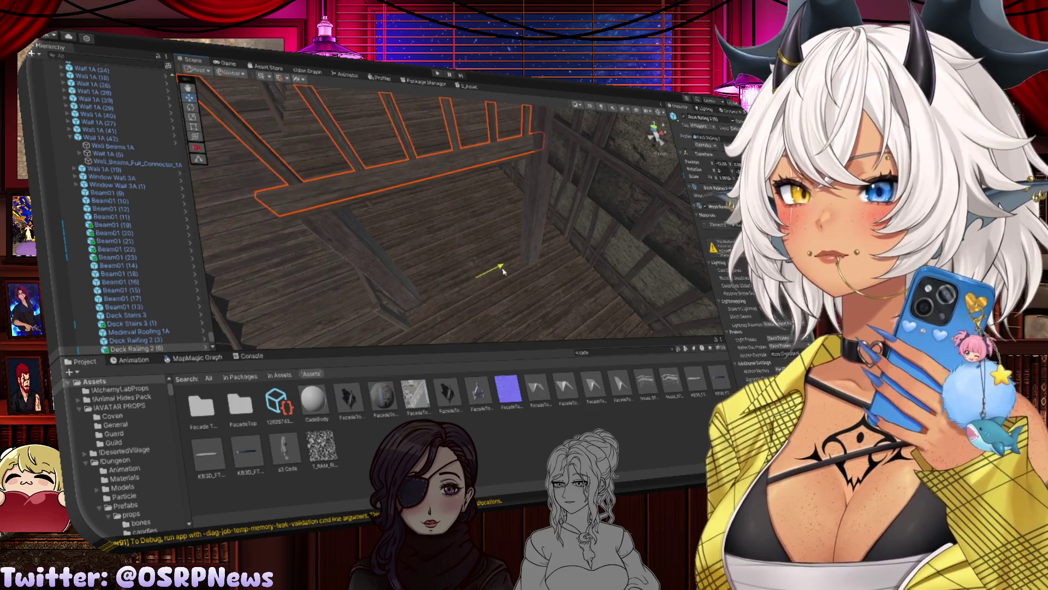
Step: Check the rotated railing from the side and edge-on, then reselect and frame it
{"action": "mouse_move", "coordinate": [445, 263]}
{"action": "left_mouse_down"}
{"action": "mouse_move", "coordinate": [446, 235]}
{"action": "mouse_move", "coordinate": [518, 212]}
{"action": "left_mouse_up"}
{"action": "mouse_move", "coordinate": [520, 305]}
{"action": "left_mouse_down"}
{"action": "mouse_move", "coordinate": [445, 281]}
{"action": "mouse_move", "coordinate": [473, 316]}
{"action": "mouse_move", "coordinate": [504, 315]}
{"action": "left_mouse_up"}
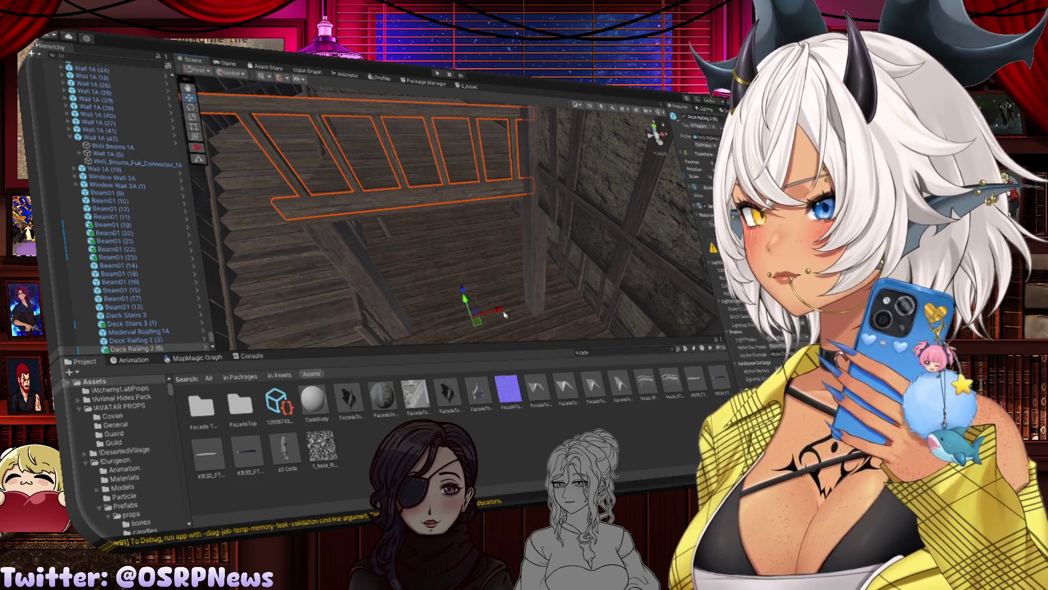
{"action": "mouse_move", "coordinate": [504, 315]}
{"action": "left_mouse_down"}
{"action": "mouse_move", "coordinate": [544, 209]}
{"action": "mouse_move", "coordinate": [505, 262]}
{"action": "left_mouse_up"}
{"action": "left_click", "coordinate": [505, 270]}
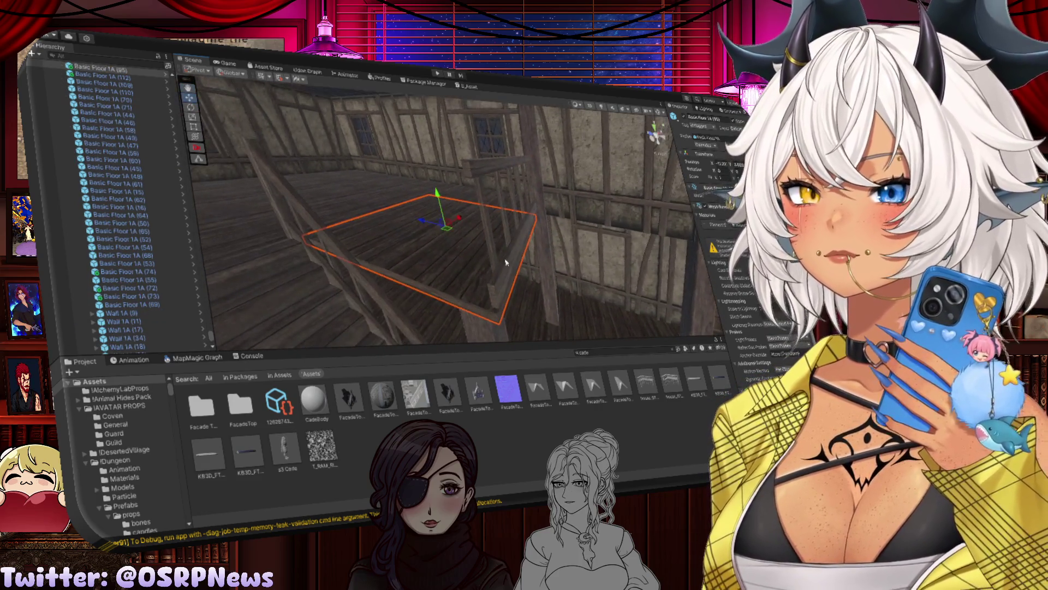
{"action": "left_click", "coordinate": [507, 267]}
{"action": "left_click", "coordinate": [527, 236]}
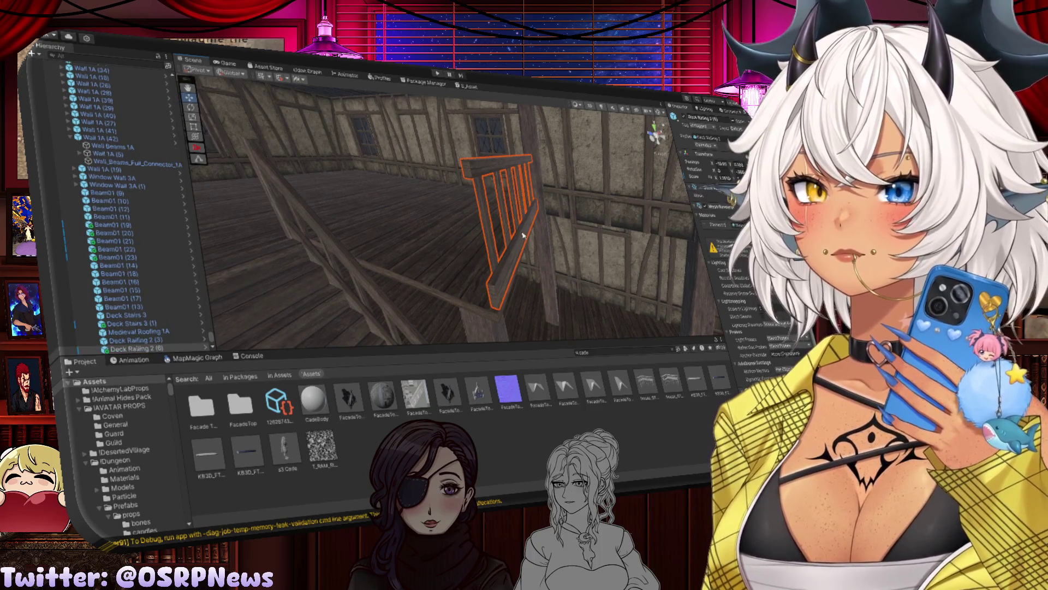
{"action": "key", "text": "f"}
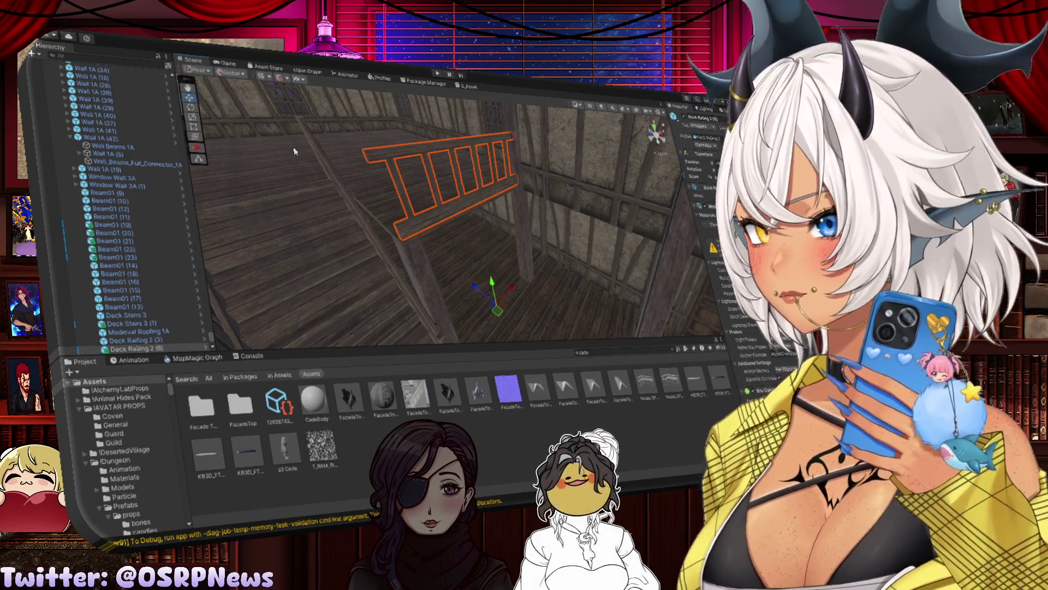
{"action": "key", "text": "y"}
{"action": "key", "text": "ctrl+d"}
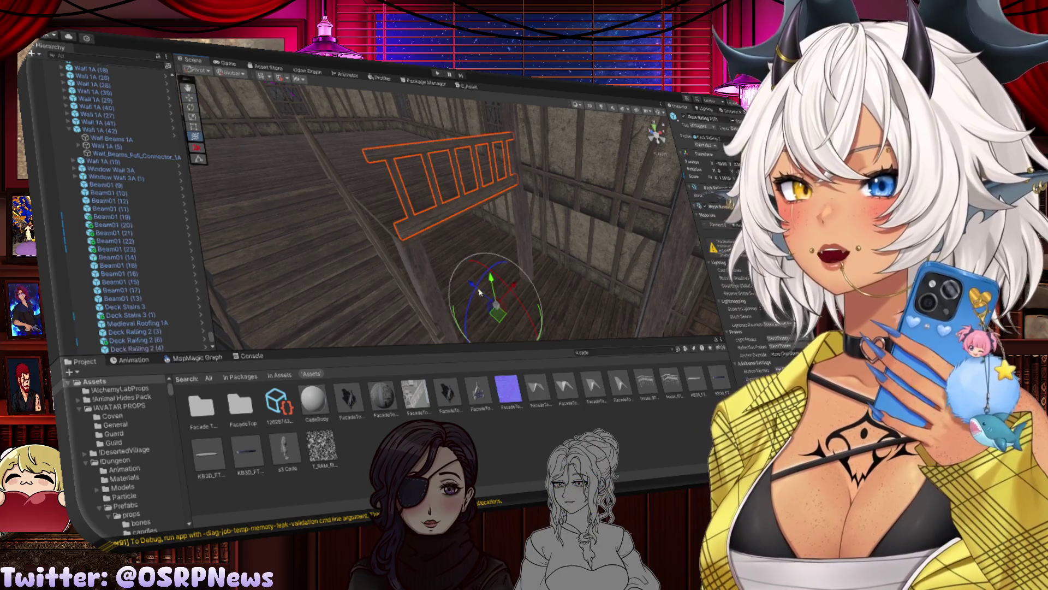
{"action": "key", "text": "e"}
{"action": "mouse_move", "coordinate": [474, 288]}
{"action": "left_mouse_down"}
{"action": "mouse_move", "coordinate": [426, 247]}
{"action": "mouse_move", "coordinate": [516, 285]}
{"action": "mouse_move", "coordinate": [480, 281]}
{"action": "mouse_move", "coordinate": [479, 297]}
{"action": "mouse_move", "coordinate": [456, 293]}
{"action": "mouse_move", "coordinate": [515, 236]}
{"action": "mouse_move", "coordinate": [566, 241]}
{"action": "mouse_move", "coordinate": [568, 254]}
{"action": "mouse_move", "coordinate": [475, 319]}
{"action": "mouse_move", "coordinate": [398, 285]}
{"action": "mouse_move", "coordinate": [405, 304]}
{"action": "left_mouse_up"}
{"action": "key", "text": "w"}
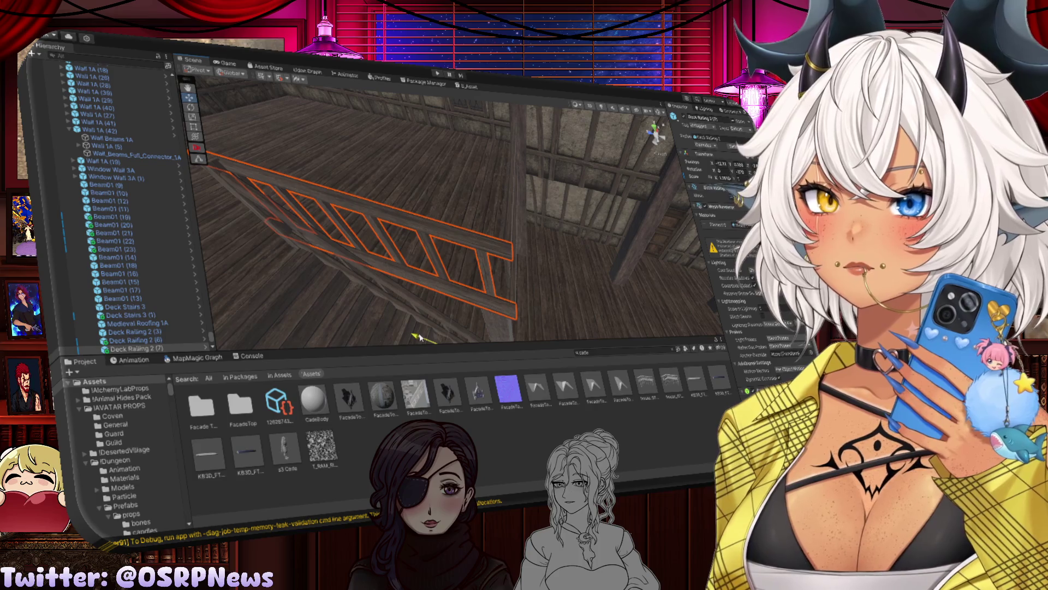
{"action": "mouse_move", "coordinate": [452, 313]}
{"action": "left_mouse_down"}
{"action": "mouse_move", "coordinate": [417, 215]}
{"action": "mouse_move", "coordinate": [468, 228]}
{"action": "mouse_move", "coordinate": [466, 271]}
{"action": "mouse_move", "coordinate": [448, 229]}
{"action": "mouse_move", "coordinate": [488, 190]}
{"action": "left_mouse_up"}
{"action": "left_click", "coordinate": [418, 202]}
{"action": "left_click", "coordinate": [488, 190]}
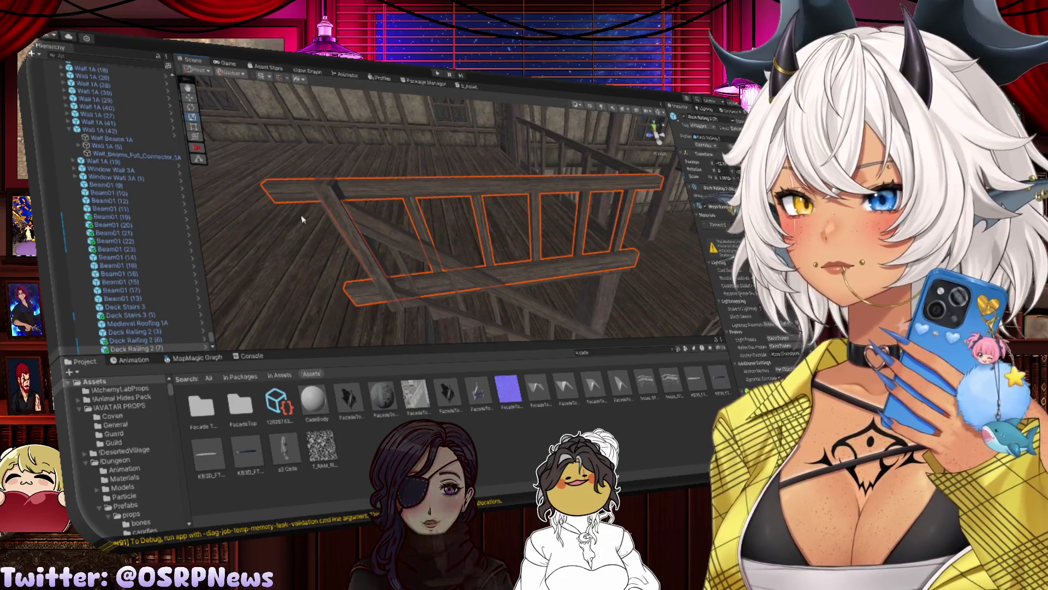
{"action": "mouse_move", "coordinate": [280, 198]}
{"action": "left_mouse_down"}
{"action": "mouse_move", "coordinate": [481, 273]}
{"action": "mouse_move", "coordinate": [520, 306]}
{"action": "mouse_move", "coordinate": [508, 323]}
{"action": "mouse_move", "coordinate": [455, 330]}
{"action": "mouse_move", "coordinate": [408, 318]}
{"action": "left_mouse_up"}
{"action": "key", "text": "w"}
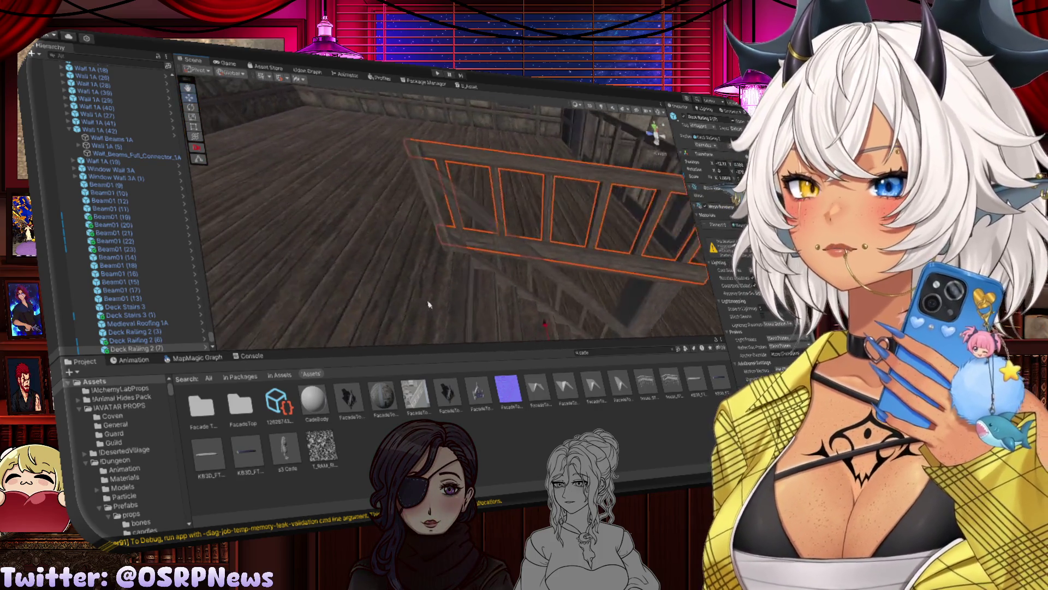
{"action": "left_click", "coordinate": [288, 276]}
{"action": "mouse_move", "coordinate": [288, 276]}
{"action": "left_mouse_down"}
{"action": "mouse_move", "coordinate": [612, 298]}
{"action": "mouse_move", "coordinate": [513, 214]}
{"action": "left_mouse_up"}
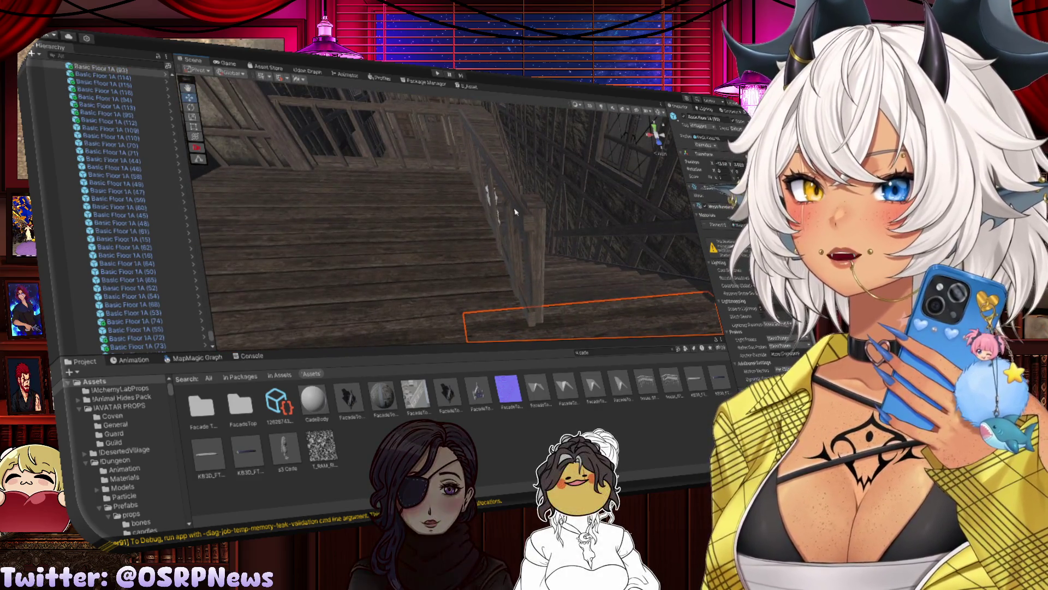
{"action": "left_click", "coordinate": [511, 309]}
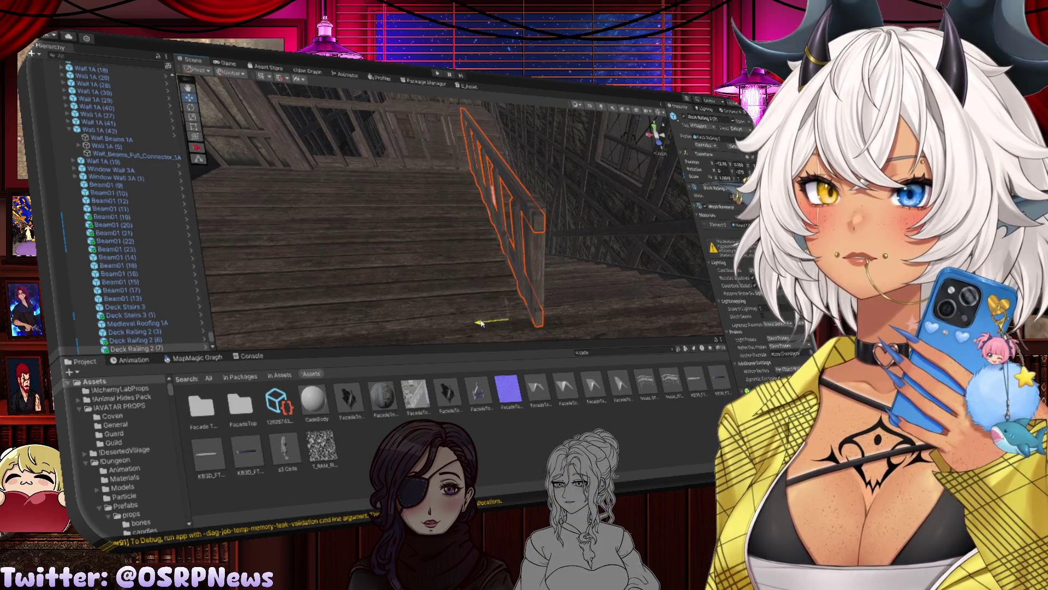
{"action": "key", "text": "f"}
{"action": "key", "text": "r"}
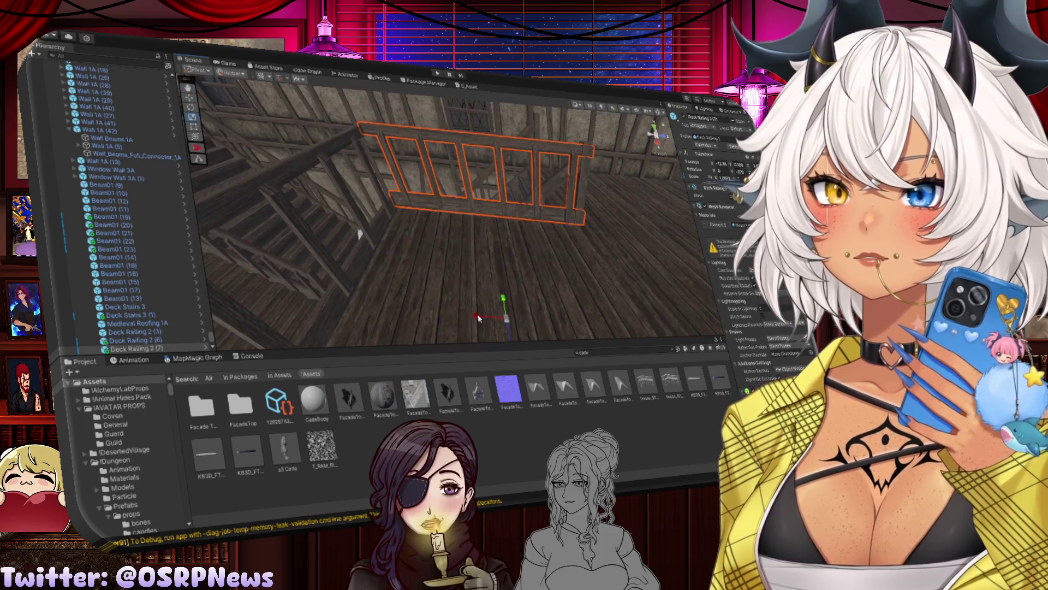
{"action": "left_click", "coordinate": [483, 290]}
{"action": "mouse_move", "coordinate": [486, 276]}
{"action": "left_mouse_down"}
{"action": "mouse_move", "coordinate": [432, 236]}
{"action": "mouse_move", "coordinate": [386, 257]}
{"action": "mouse_move", "coordinate": [415, 216]}
{"action": "mouse_move", "coordinate": [458, 220]}
{"action": "mouse_move", "coordinate": [379, 218]}
{"action": "mouse_move", "coordinate": [336, 232]}
{"action": "mouse_move", "coordinate": [386, 234]}
{"action": "mouse_move", "coordinate": [483, 288]}
{"action": "mouse_move", "coordinate": [522, 284]}
{"action": "mouse_move", "coordinate": [499, 243]}
{"action": "mouse_move", "coordinate": [521, 293]}
{"action": "left_mouse_up"}
{"action": "left_click", "coordinate": [425, 210]}
{"action": "key", "text": "f"}
{"action": "key", "text": "w"}
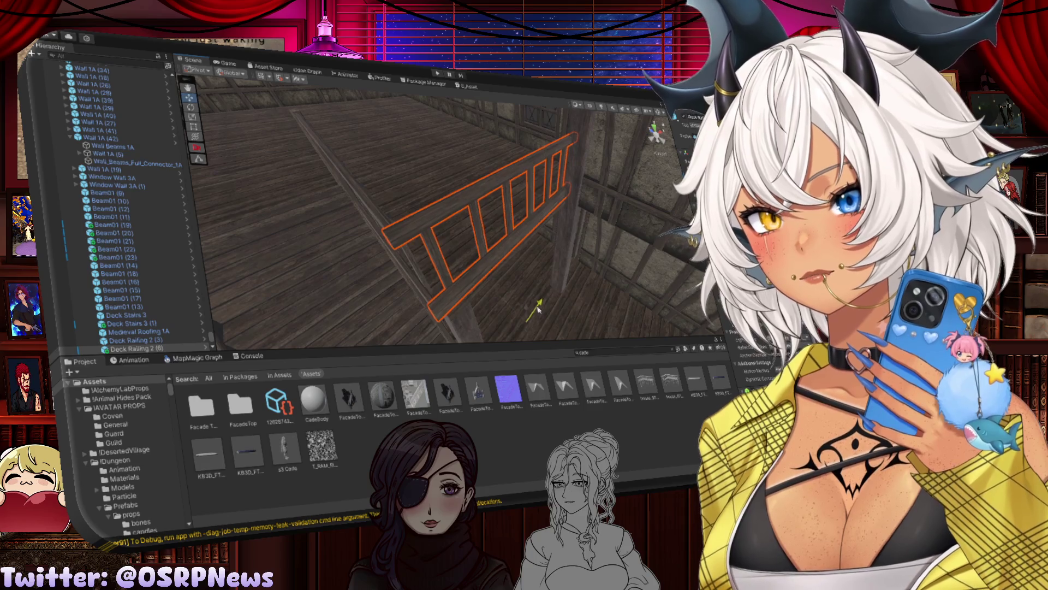
{"action": "left_click", "coordinate": [393, 192]}
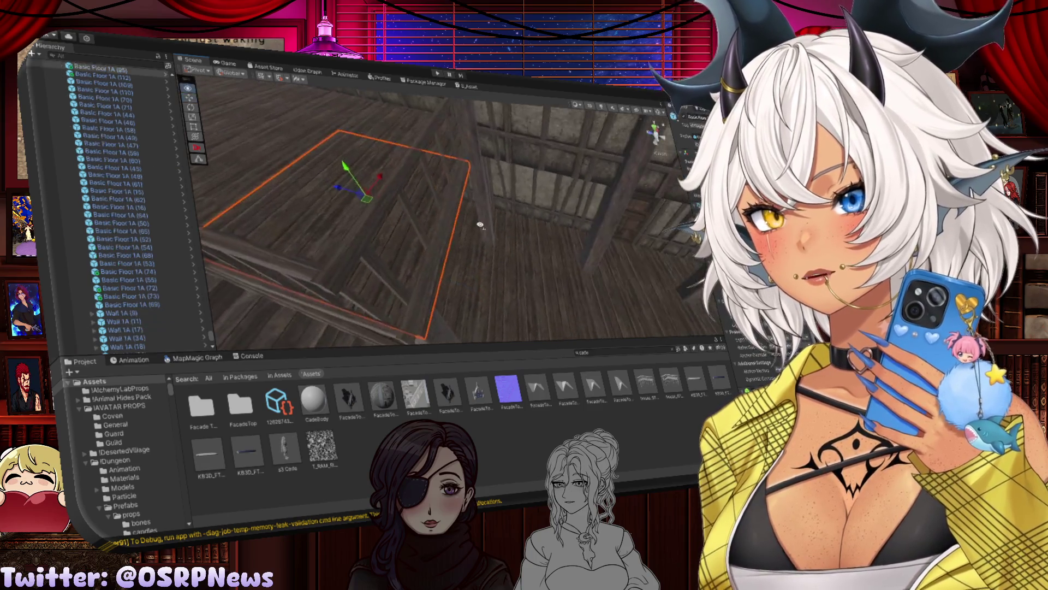
{"action": "left_click", "coordinate": [469, 311]}
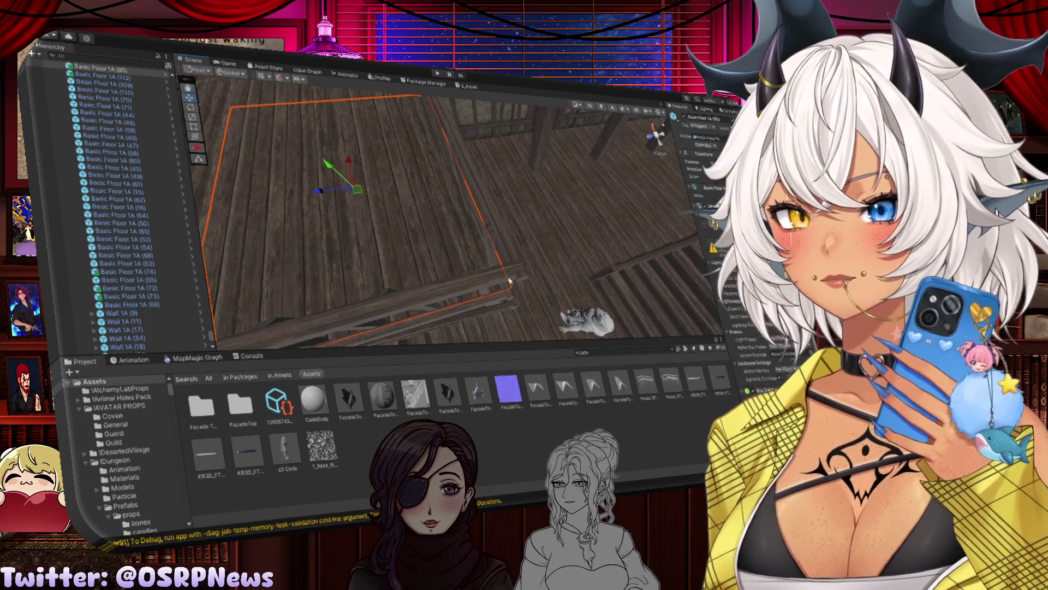
{"action": "key", "text": "f"}
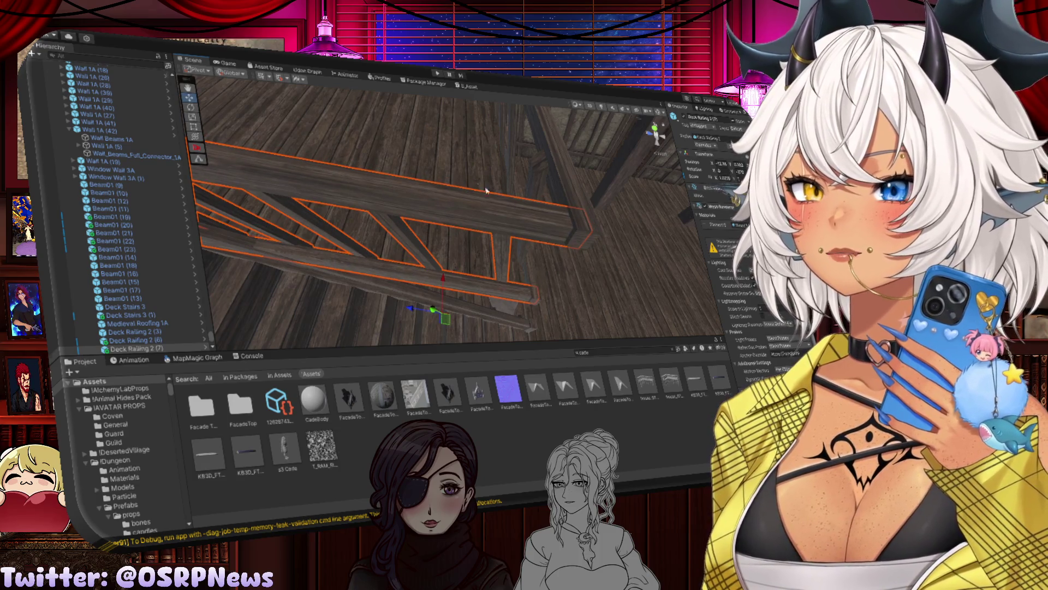
{"action": "key", "text": "ctrl+z"}
{"action": "left_click_drag", "start_coordinate": [486, 190], "coordinate": [421, 204]}
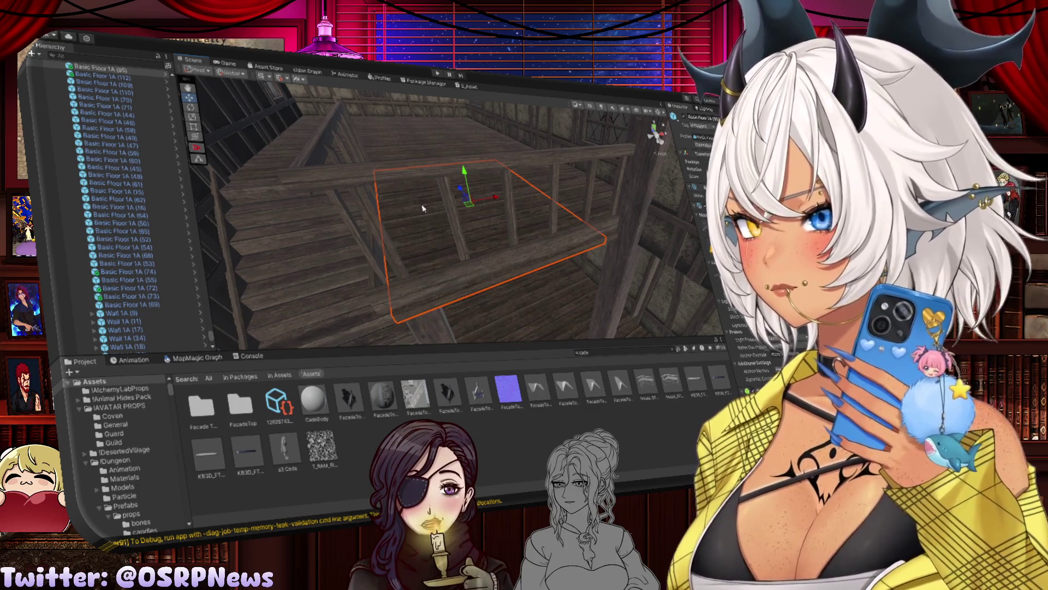
{"action": "mouse_move", "coordinate": [417, 161]}
{"action": "left_mouse_down"}
{"action": "mouse_move", "coordinate": [426, 176]}
{"action": "mouse_move", "coordinate": [448, 179]}
{"action": "left_mouse_up"}
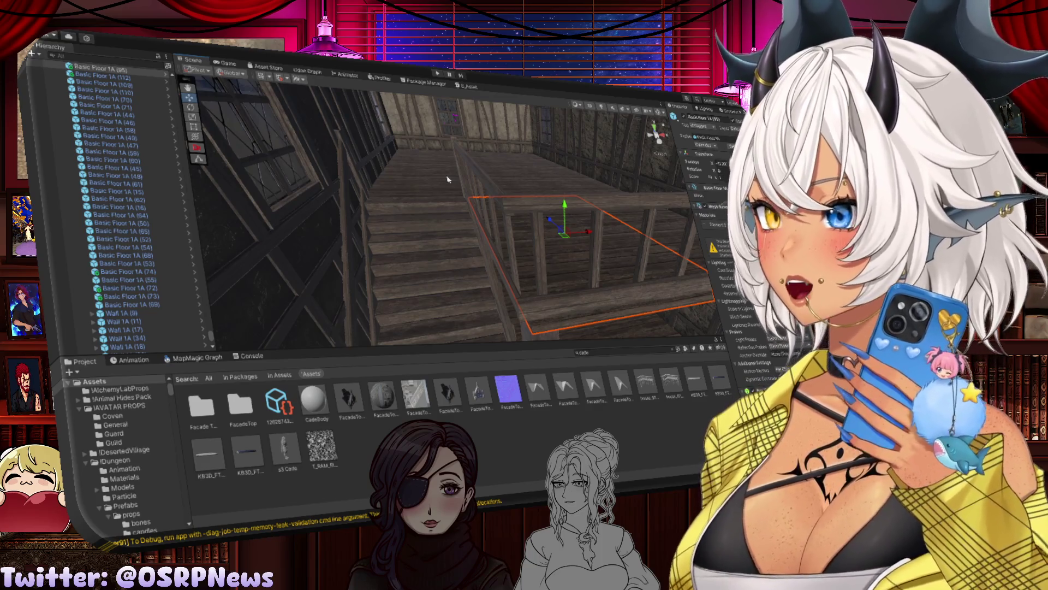
{"action": "key", "text": "f"}
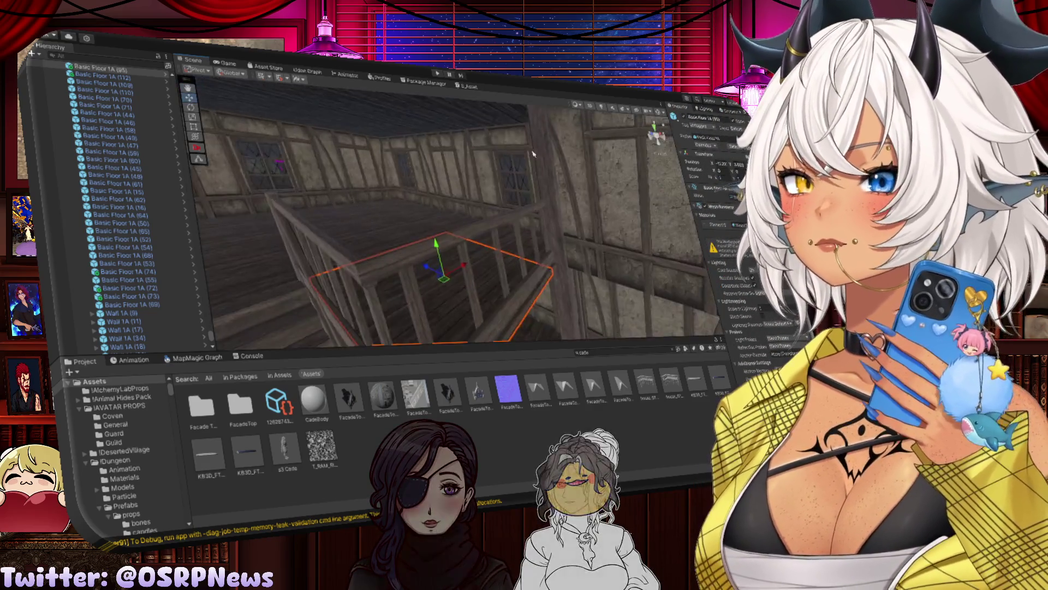
{"action": "mouse_move", "coordinate": [464, 210]}
{"action": "left_mouse_down"}
{"action": "mouse_move", "coordinate": [499, 234]}
{"action": "mouse_move", "coordinate": [419, 292]}
{"action": "mouse_move", "coordinate": [366, 311]}
{"action": "mouse_move", "coordinate": [421, 285]}
{"action": "mouse_move", "coordinate": [428, 306]}
{"action": "mouse_move", "coordinate": [436, 211]}
{"action": "left_mouse_up"}
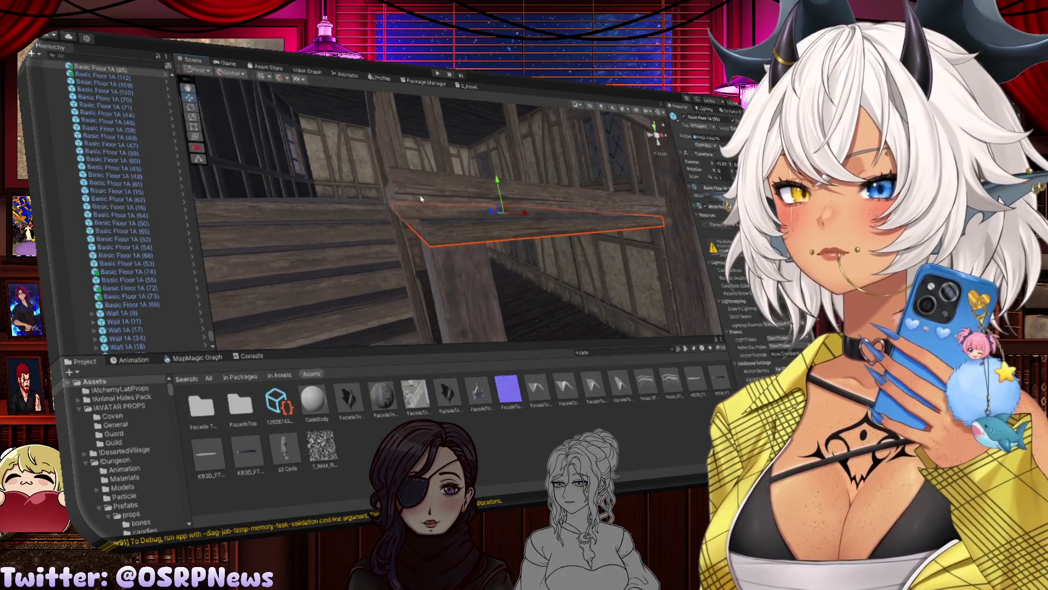
{"action": "left_click", "coordinate": [412, 228]}
Step: Nudge Deck Railing 2 (6) slightly along the X axis
{"action": "left_click", "coordinate": [435, 202]}
{"action": "left_click_drag", "start_coordinate": [436, 202], "coordinate": [431, 179]}
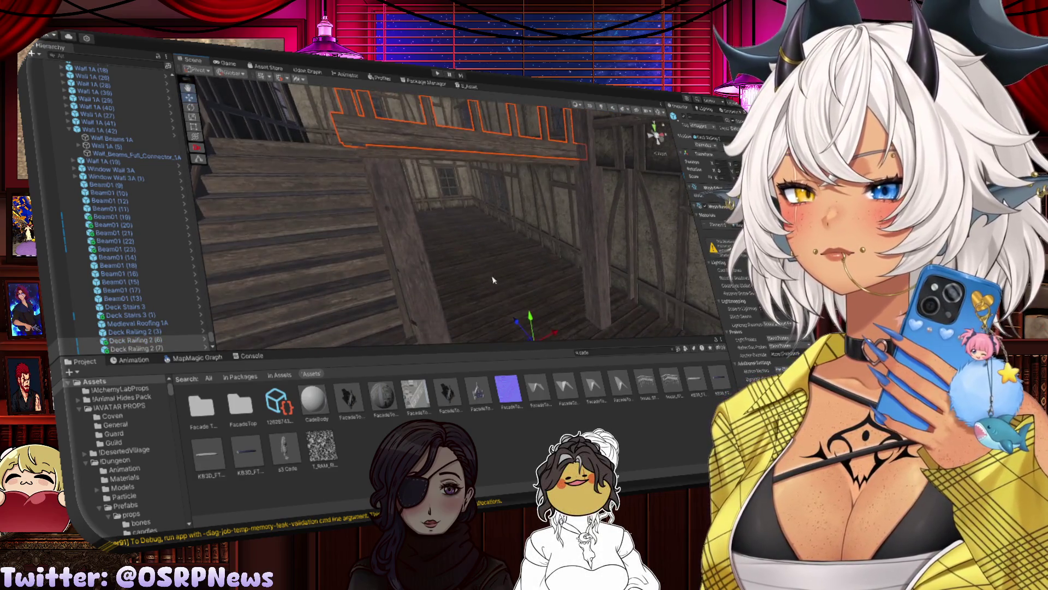
{"action": "left_click_drag", "start_coordinate": [550, 333], "coordinate": [572, 232]}
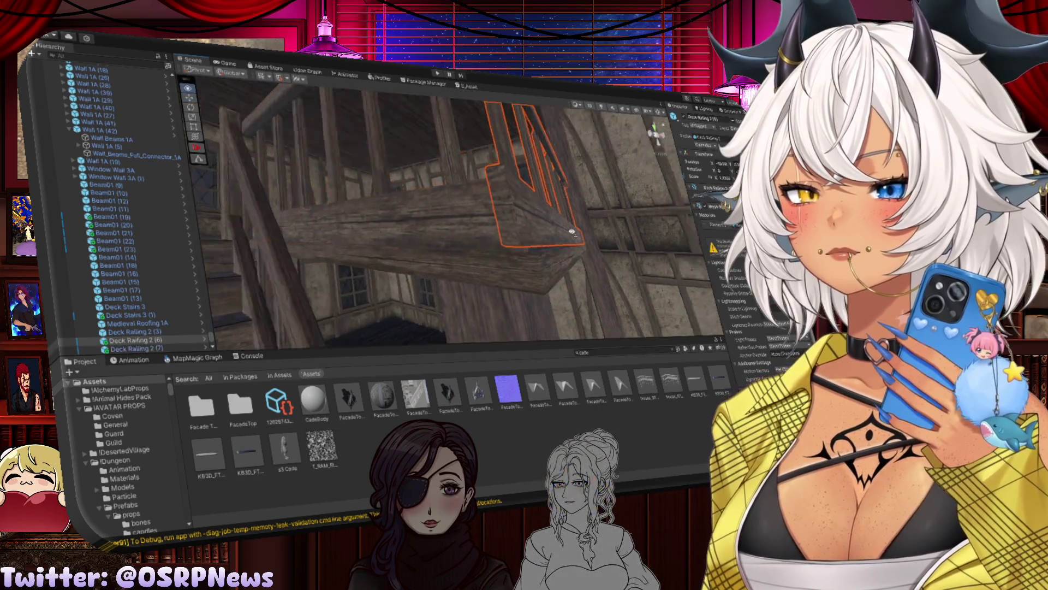
{"action": "mouse_move", "coordinate": [570, 283]}
{"action": "left_mouse_down"}
{"action": "mouse_move", "coordinate": [538, 266]}
{"action": "mouse_move", "coordinate": [495, 182]}
{"action": "mouse_move", "coordinate": [522, 284]}
{"action": "mouse_move", "coordinate": [573, 307]}
{"action": "left_mouse_up"}
Step: Inspect Deck Railing 2 (6), then the nearby floor tile Basic Floor 1A (95)
{"action": "left_click", "coordinate": [494, 204]}
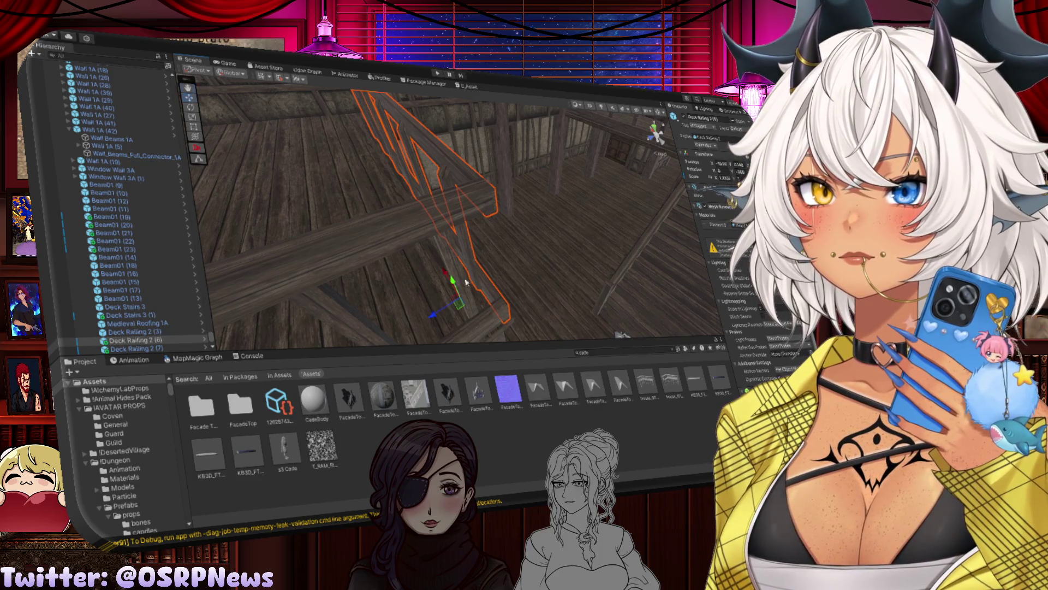
{"action": "key", "text": "f"}
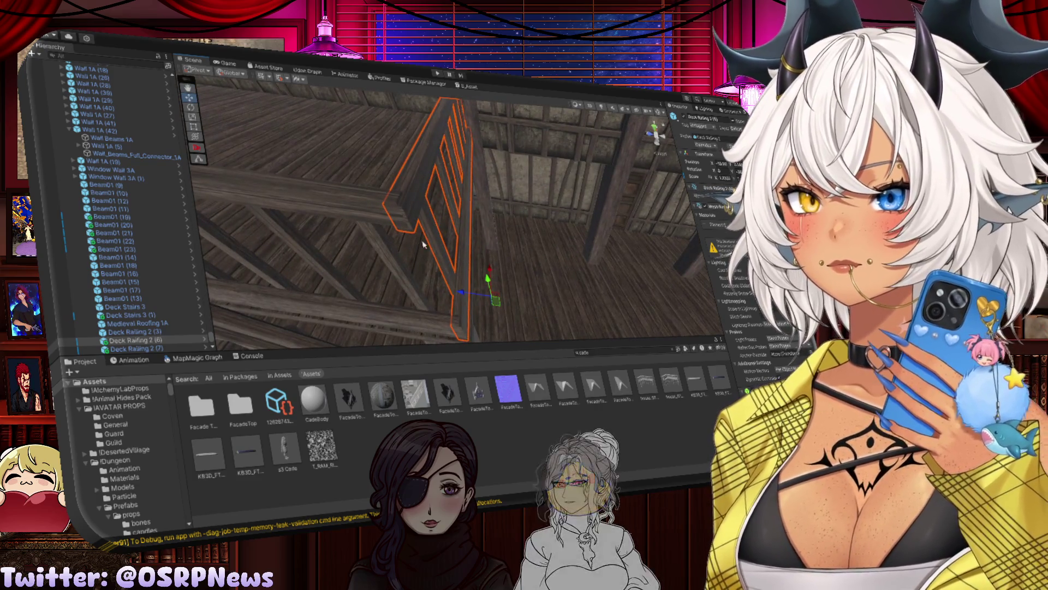
{"action": "left_click", "coordinate": [395, 246]}
{"action": "key", "text": "f"}
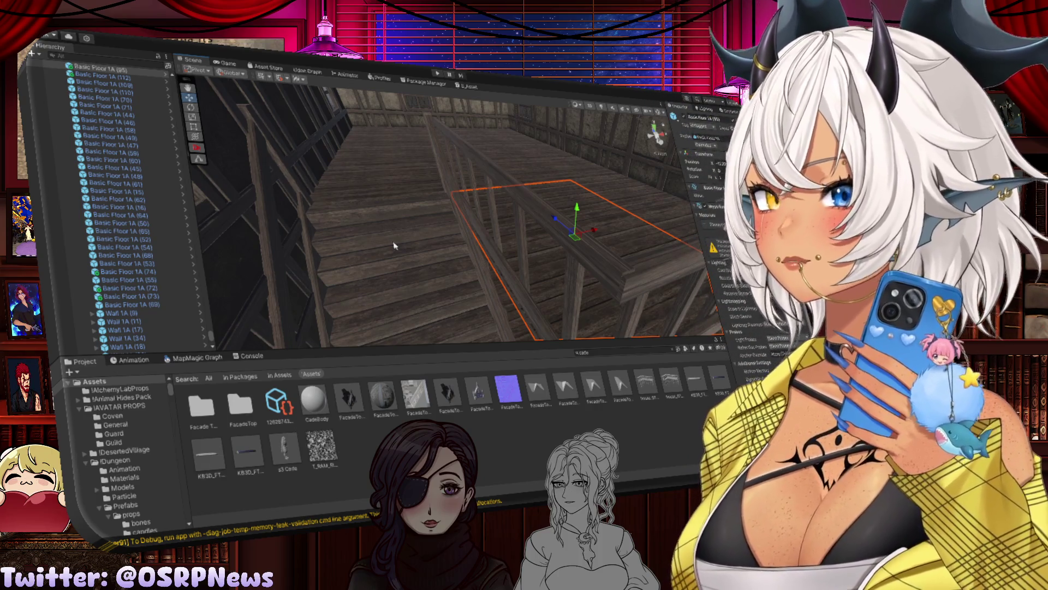
{"action": "left_click_drag", "start_coordinate": [470, 235], "coordinate": [518, 245]}
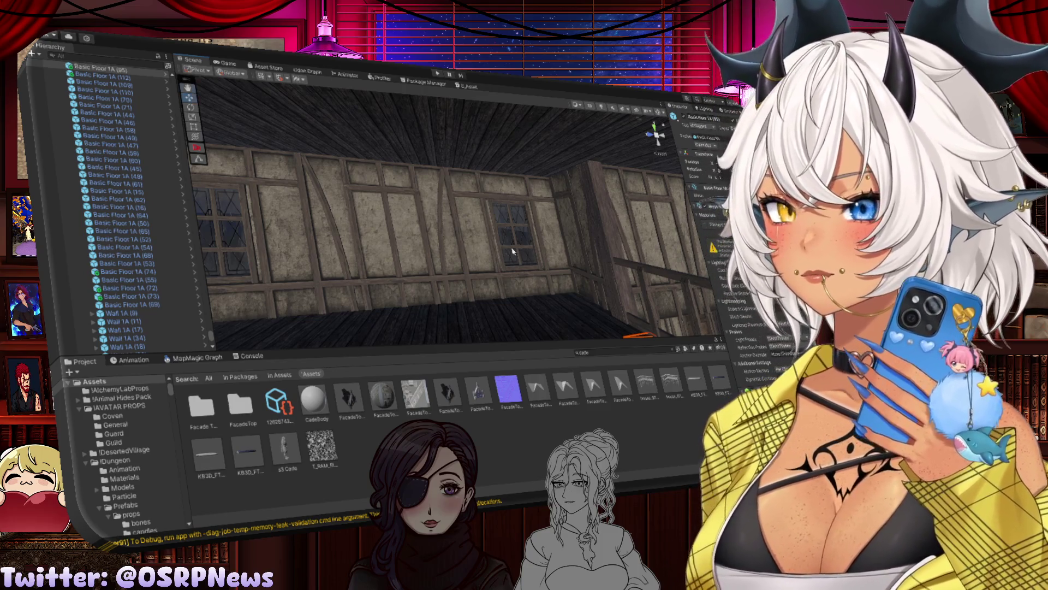
{"action": "left_click_drag", "start_coordinate": [512, 250], "coordinate": [534, 238]}
{"action": "left_click_drag", "start_coordinate": [480, 265], "coordinate": [393, 311]}
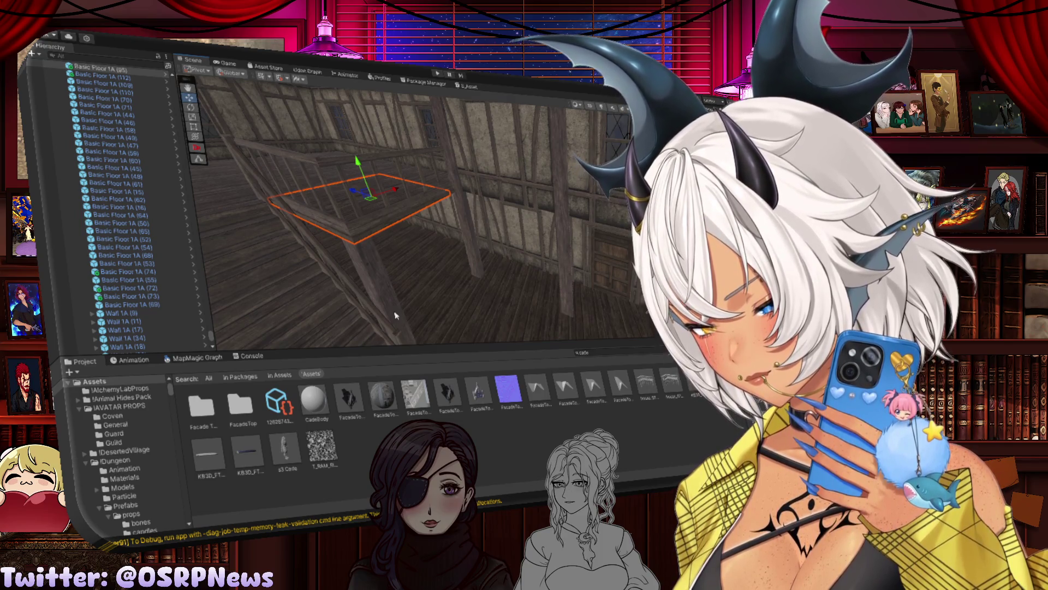
{"action": "mouse_move", "coordinate": [617, 286]}
{"action": "left_mouse_down"}
{"action": "mouse_move", "coordinate": [557, 254]}
{"action": "mouse_move", "coordinate": [448, 236]}
{"action": "mouse_move", "coordinate": [591, 264]}
{"action": "left_mouse_up"}
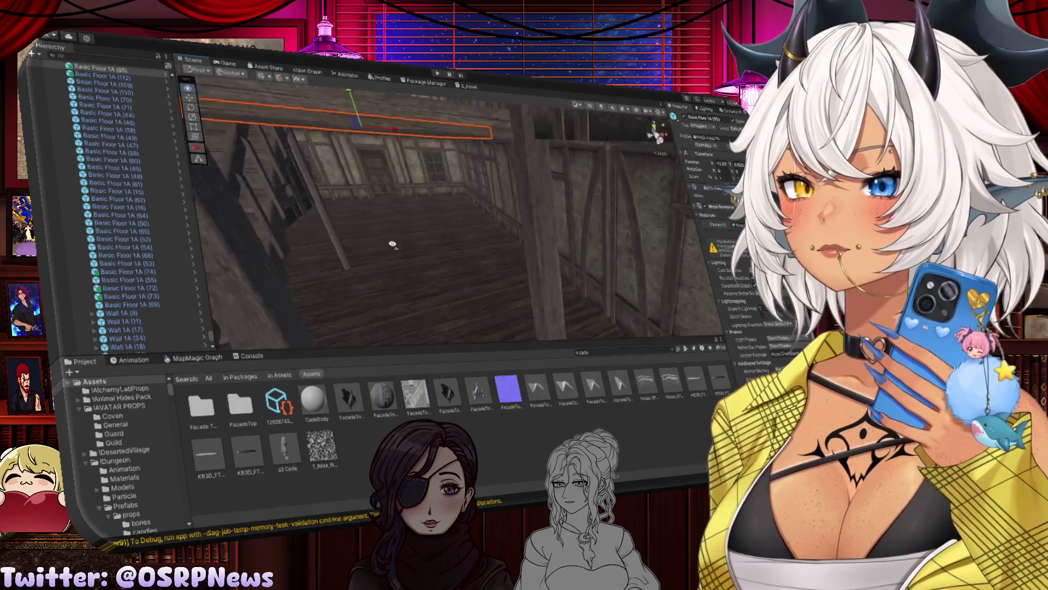
{"action": "left_click", "coordinate": [483, 216]}
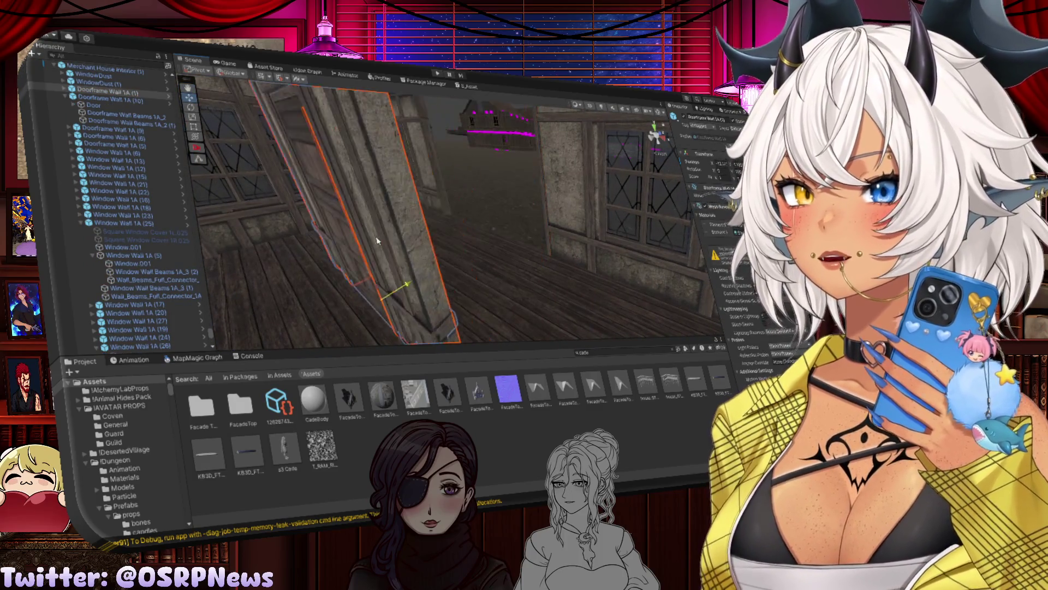
{"action": "left_click_drag", "start_coordinate": [376, 240], "coordinate": [378, 236]}
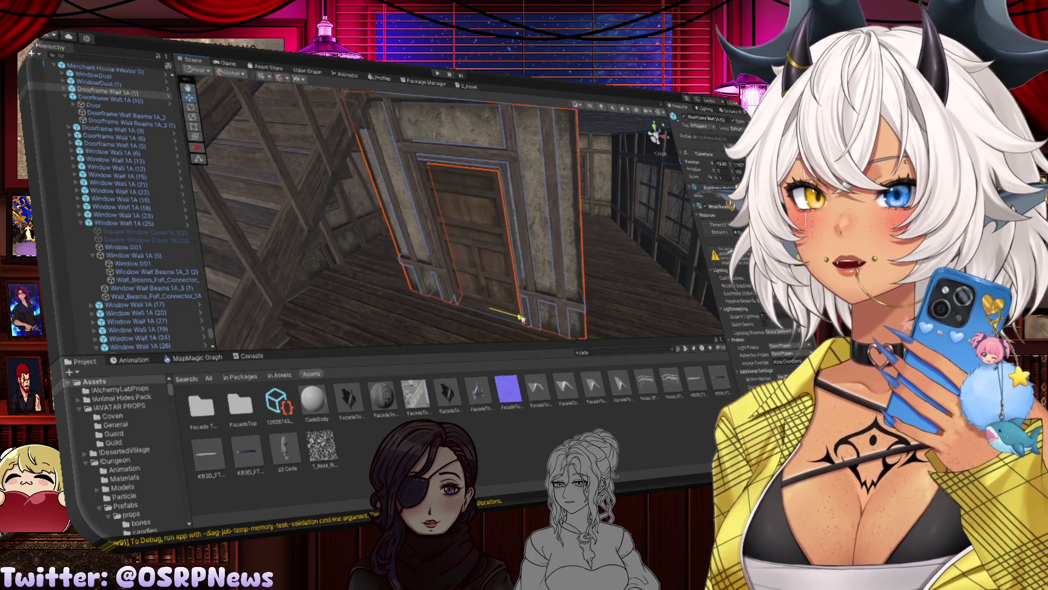
{"action": "mouse_move", "coordinate": [550, 329]}
{"action": "left_mouse_down"}
{"action": "mouse_move", "coordinate": [445, 304]}
{"action": "mouse_move", "coordinate": [433, 322]}
{"action": "mouse_move", "coordinate": [606, 315]}
{"action": "mouse_move", "coordinate": [541, 276]}
{"action": "mouse_move", "coordinate": [536, 255]}
{"action": "mouse_move", "coordinate": [562, 287]}
{"action": "left_mouse_up"}
{"action": "left_click", "coordinate": [524, 246]}
{"action": "left_click", "coordinate": [491, 292]}
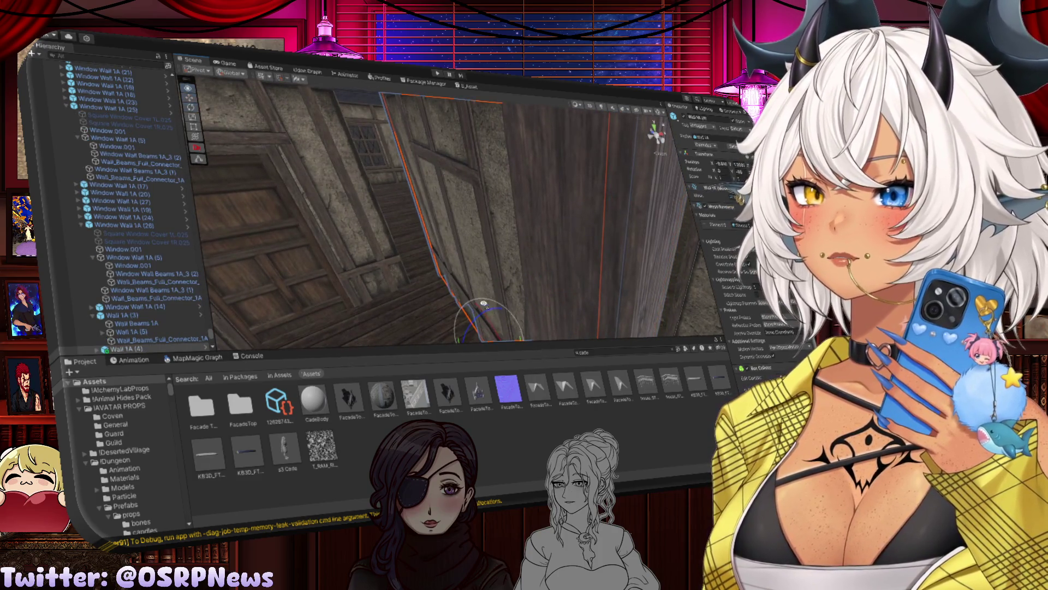
{"action": "left_click_drag", "start_coordinate": [483, 303], "coordinate": [482, 336]}
{"action": "mouse_move", "coordinate": [555, 330]}
{"action": "left_mouse_down"}
{"action": "mouse_move", "coordinate": [419, 241]}
{"action": "mouse_move", "coordinate": [550, 335]}
{"action": "mouse_move", "coordinate": [582, 338]}
{"action": "mouse_move", "coordinate": [320, 184]}
{"action": "mouse_move", "coordinate": [372, 257]}
{"action": "mouse_move", "coordinate": [535, 252]}
{"action": "mouse_move", "coordinate": [505, 236]}
{"action": "mouse_move", "coordinate": [511, 245]}
{"action": "left_mouse_up"}
{"action": "left_click", "coordinate": [581, 338]}
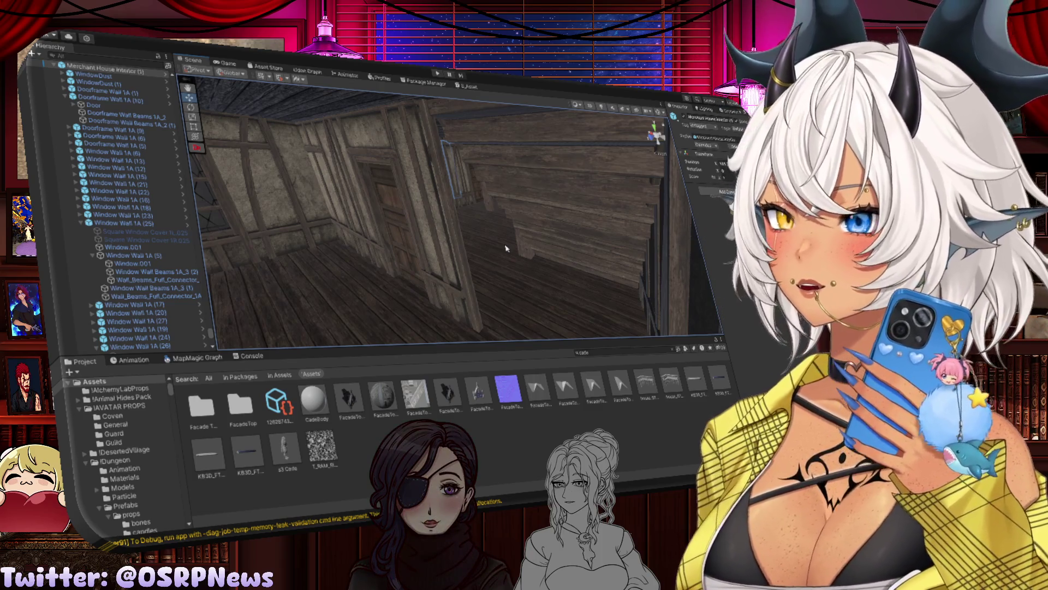
Step: Select Deck Stairs 3 (1) and ping its prefab in the Project window
{"action": "mouse_move", "coordinate": [499, 241]}
{"action": "left_mouse_down"}
{"action": "mouse_move", "coordinate": [431, 251]}
{"action": "mouse_move", "coordinate": [556, 269]}
{"action": "mouse_move", "coordinate": [534, 243]}
{"action": "mouse_move", "coordinate": [564, 253]}
{"action": "mouse_move", "coordinate": [544, 252]}
{"action": "left_mouse_up"}
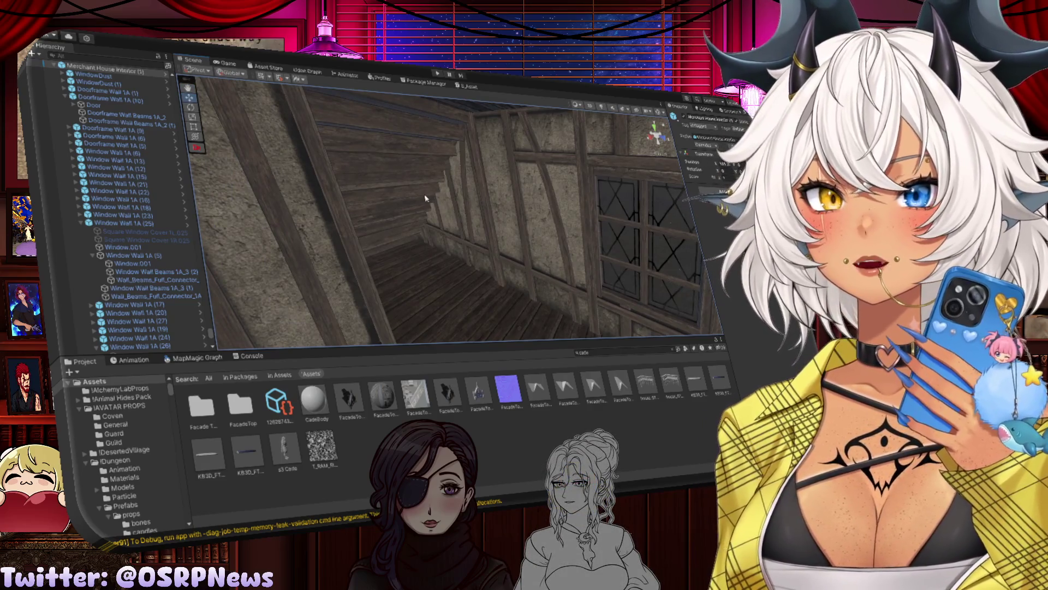
{"action": "left_click", "coordinate": [426, 198]}
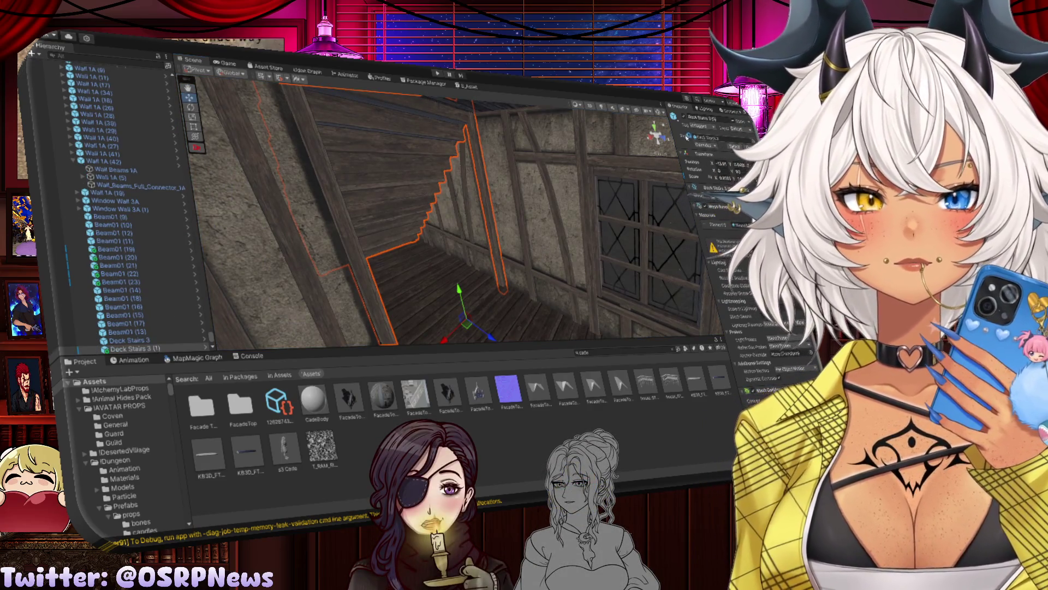
{"action": "left_click", "coordinate": [687, 136]}
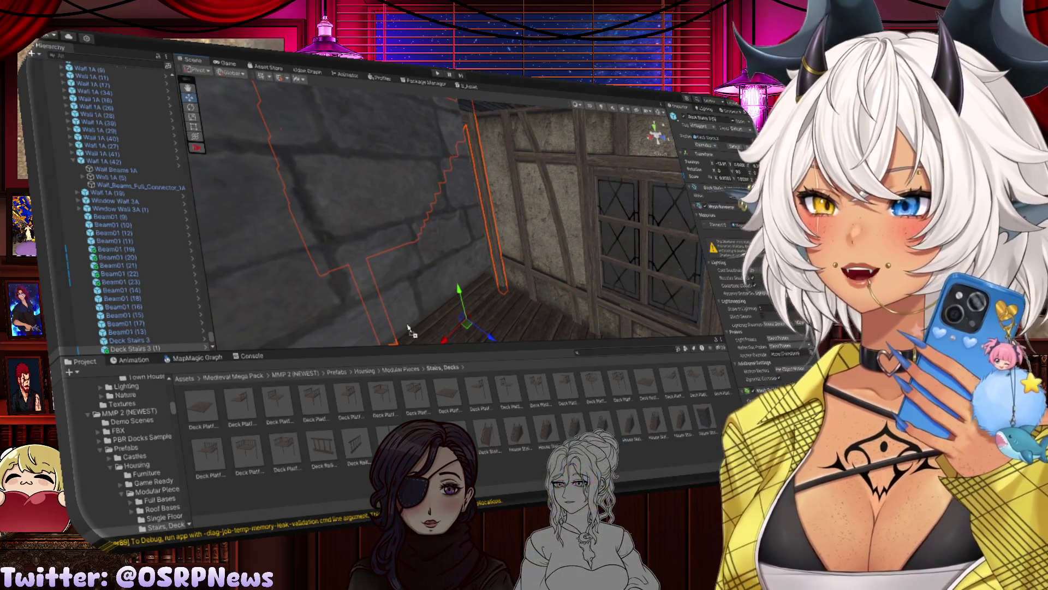
Step: Delete the stone House Stairs 5 piece from the room
{"action": "left_click", "coordinate": [381, 300]}
{"action": "mouse_move", "coordinate": [381, 301]}
{"action": "left_mouse_down"}
{"action": "mouse_move", "coordinate": [480, 316]}
{"action": "mouse_move", "coordinate": [595, 305]}
{"action": "mouse_move", "coordinate": [428, 279]}
{"action": "left_mouse_up"}
{"action": "key", "text": "e"}
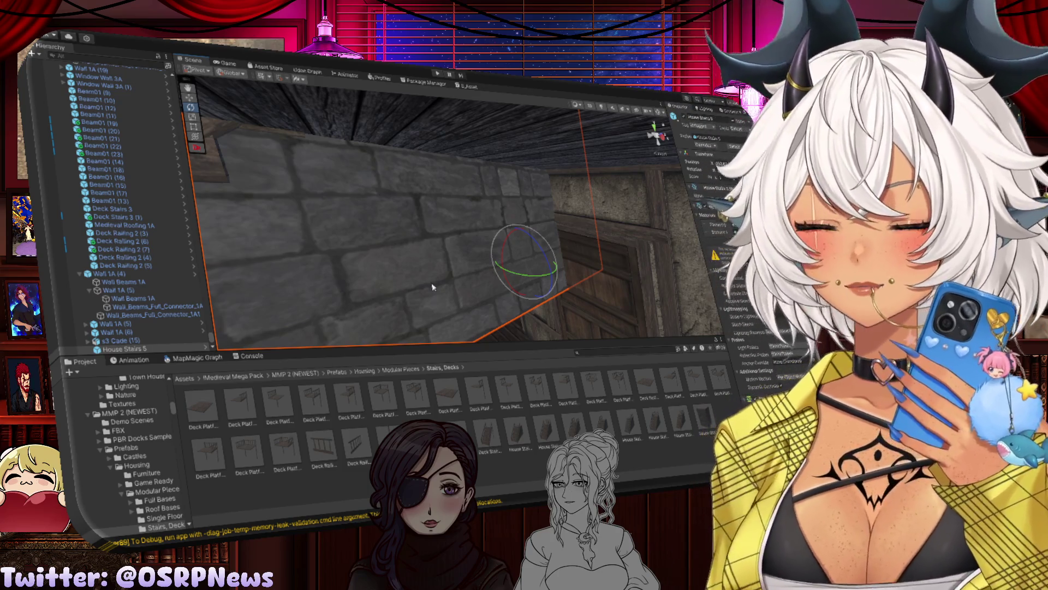
{"action": "key", "text": "w"}
{"action": "key", "text": "f"}
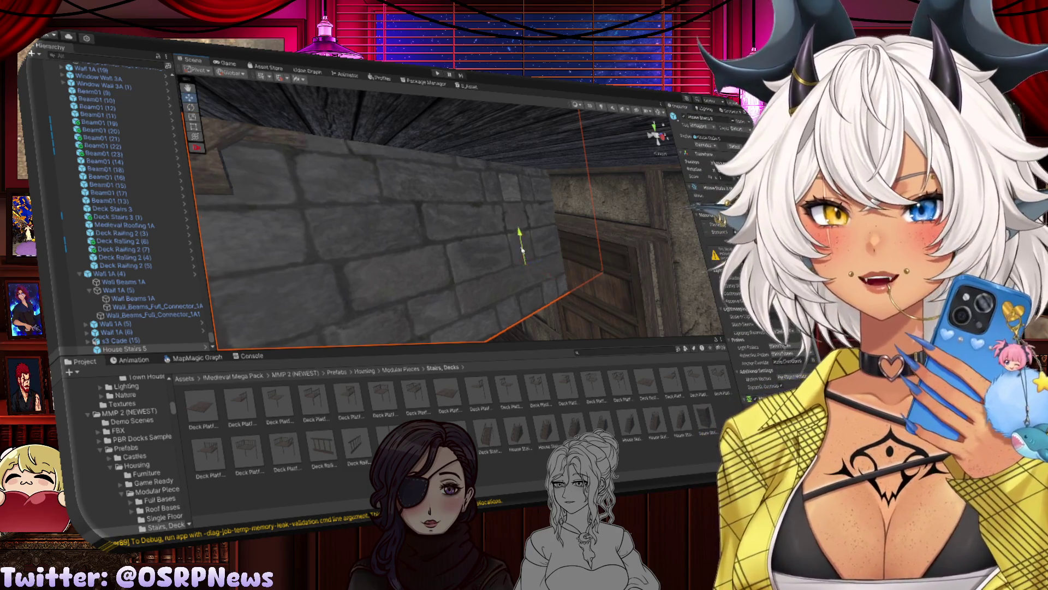
{"action": "mouse_move", "coordinate": [522, 312]}
{"action": "left_mouse_down"}
{"action": "mouse_move", "coordinate": [541, 279]}
{"action": "mouse_move", "coordinate": [244, 295]}
{"action": "mouse_move", "coordinate": [110, 269]}
{"action": "left_mouse_up"}
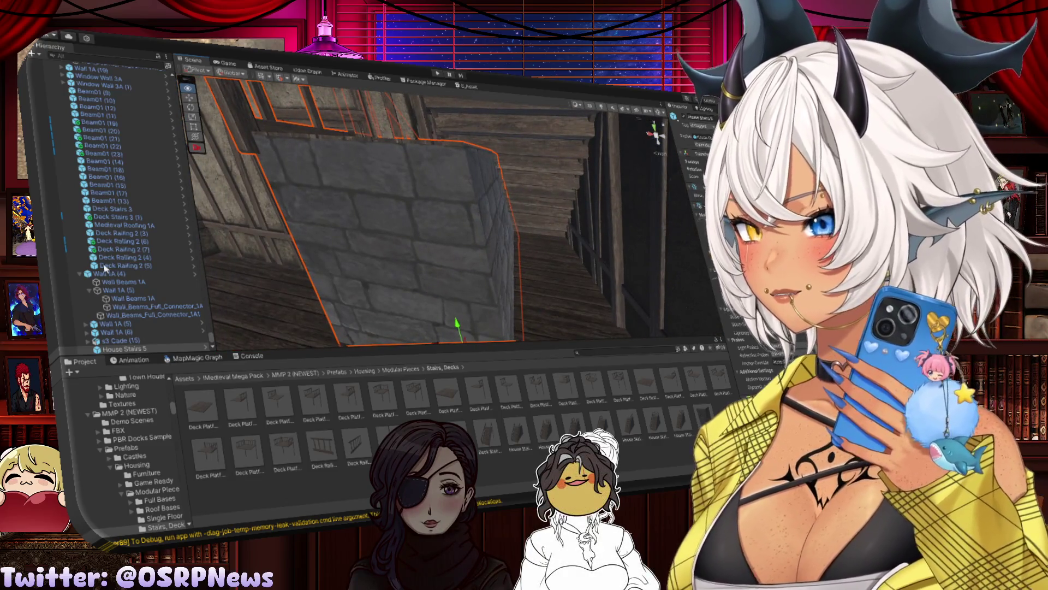
{"action": "mouse_move", "coordinate": [208, 257]}
{"action": "left_mouse_down"}
{"action": "mouse_move", "coordinate": [246, 226]}
{"action": "mouse_move", "coordinate": [527, 284]}
{"action": "mouse_move", "coordinate": [509, 293]}
{"action": "left_mouse_up"}
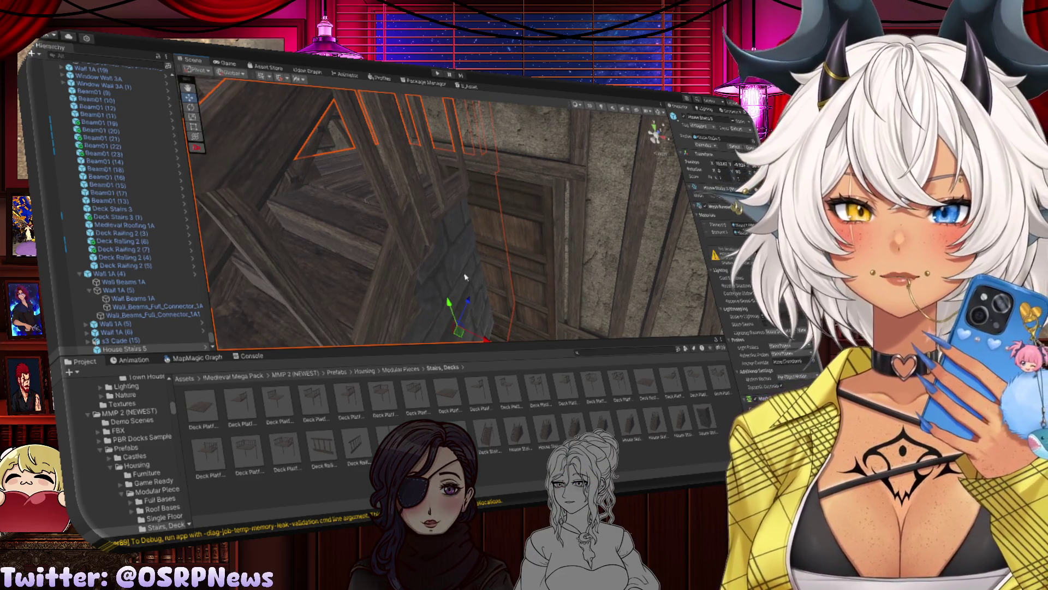
{"action": "key", "text": "Delete"}
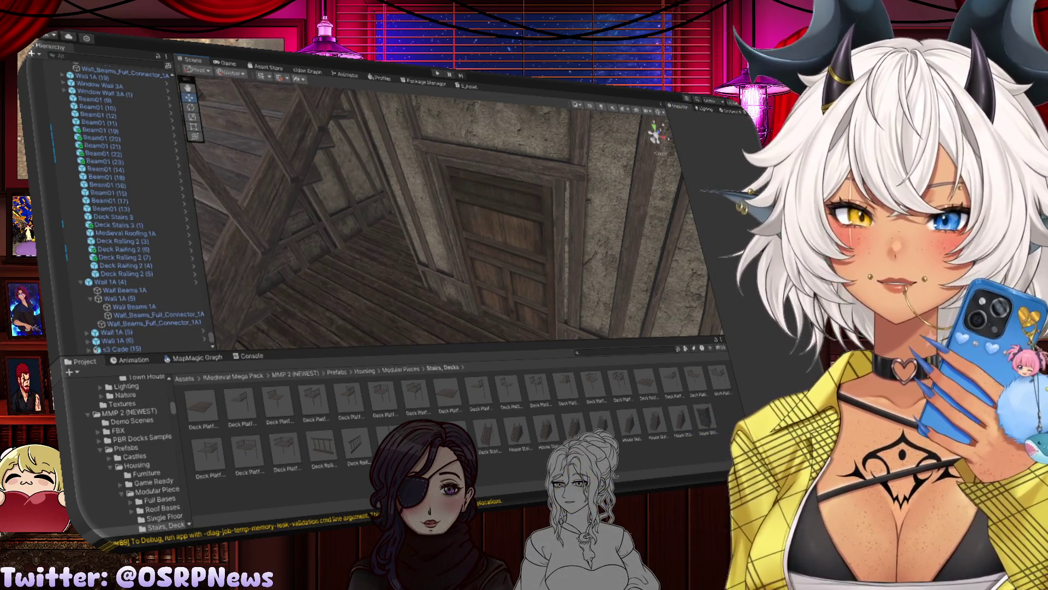
Step: Place a Deck Platform B1 by the stairs, then delete it again
{"action": "mouse_move", "coordinate": [460, 318]}
{"action": "left_mouse_down"}
{"action": "mouse_move", "coordinate": [487, 275]}
{"action": "mouse_move", "coordinate": [536, 276]}
{"action": "mouse_move", "coordinate": [485, 292]}
{"action": "left_mouse_up"}
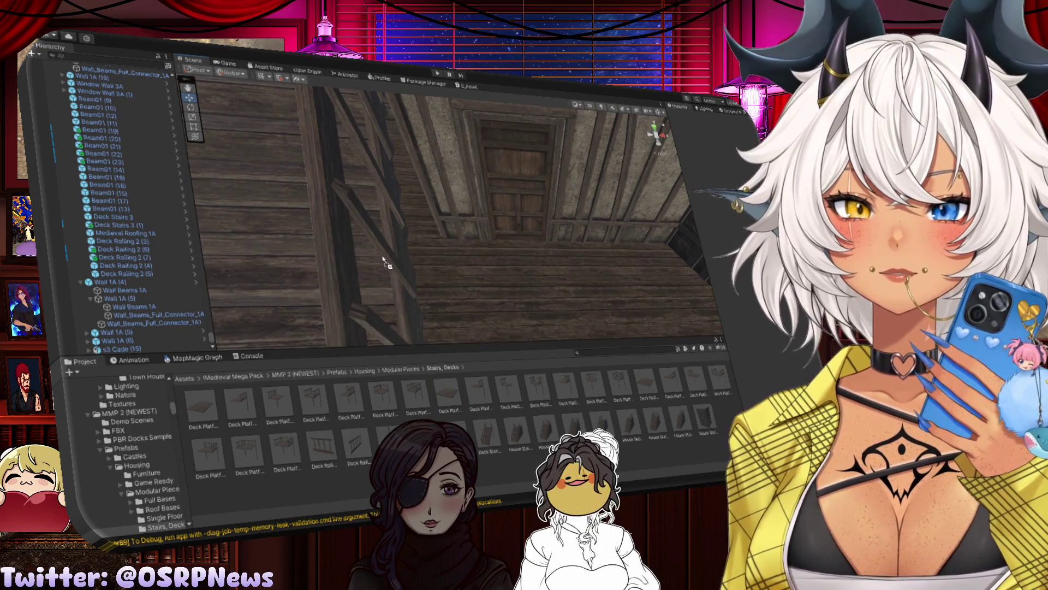
{"action": "mouse_move", "coordinate": [384, 262]}
{"action": "left_mouse_down"}
{"action": "mouse_move", "coordinate": [466, 295]}
{"action": "mouse_move", "coordinate": [401, 191]}
{"action": "left_mouse_up"}
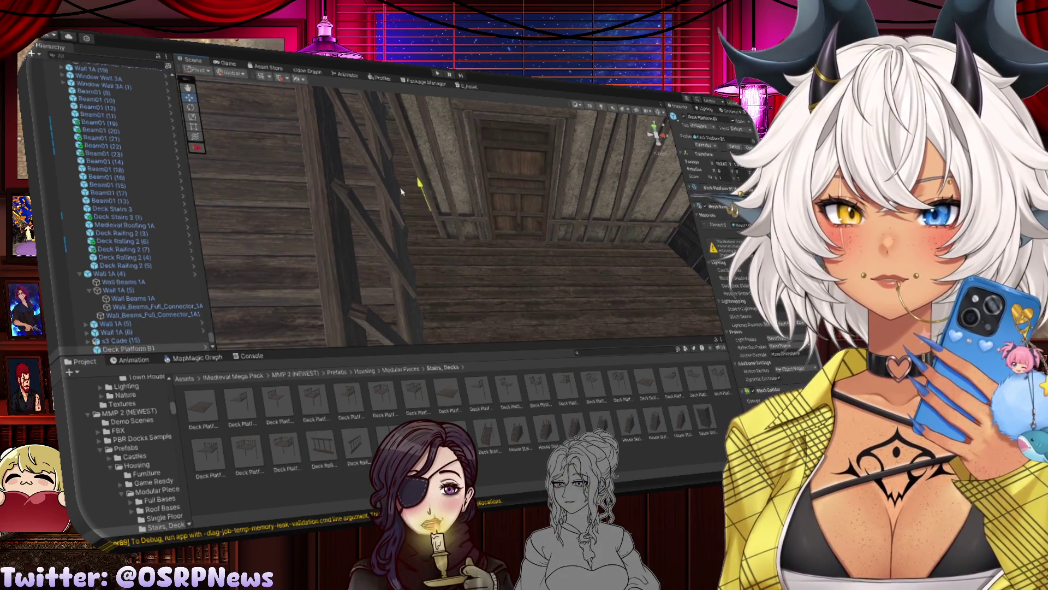
{"action": "key", "text": "Delete"}
{"action": "scroll", "coordinate": [461, 317], "scroll_direction": "up", "scroll_amount": 3}
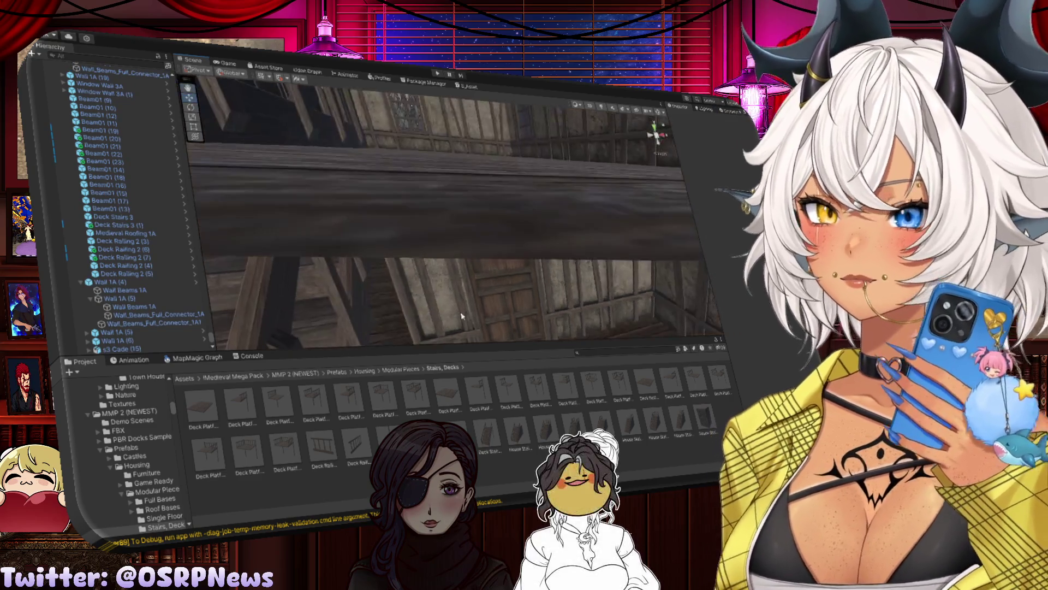
{"action": "mouse_move", "coordinate": [461, 317]}
{"action": "left_mouse_down"}
{"action": "mouse_move", "coordinate": [398, 346]}
{"action": "mouse_move", "coordinate": [524, 297]}
{"action": "left_mouse_up"}
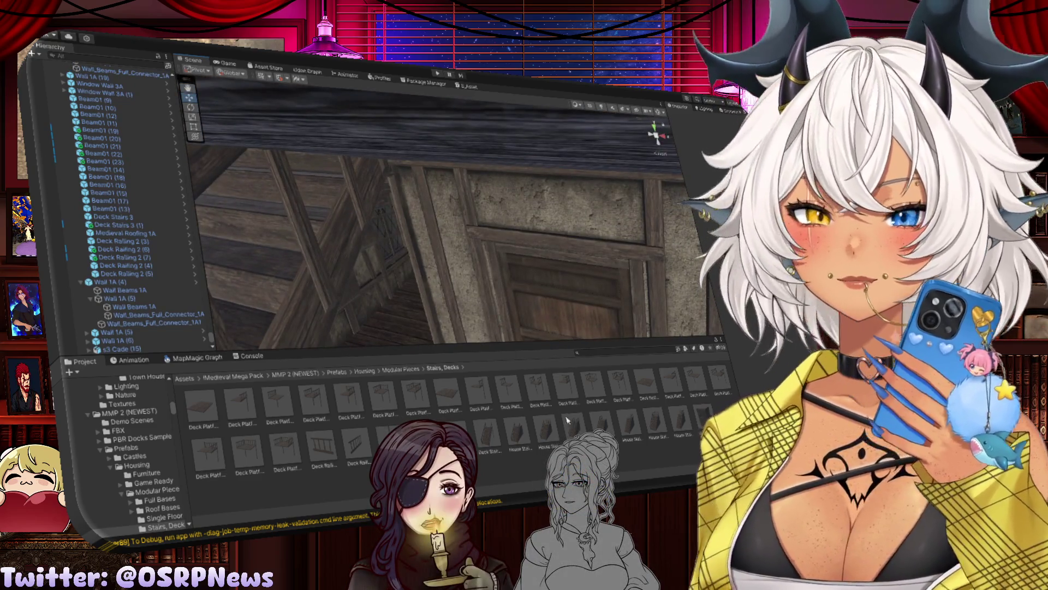
Step: Browse the Wall Bases, Wood Bases and Roof Bases folders, ending in Stairs, Decks
{"action": "left_click", "coordinate": [404, 369]}
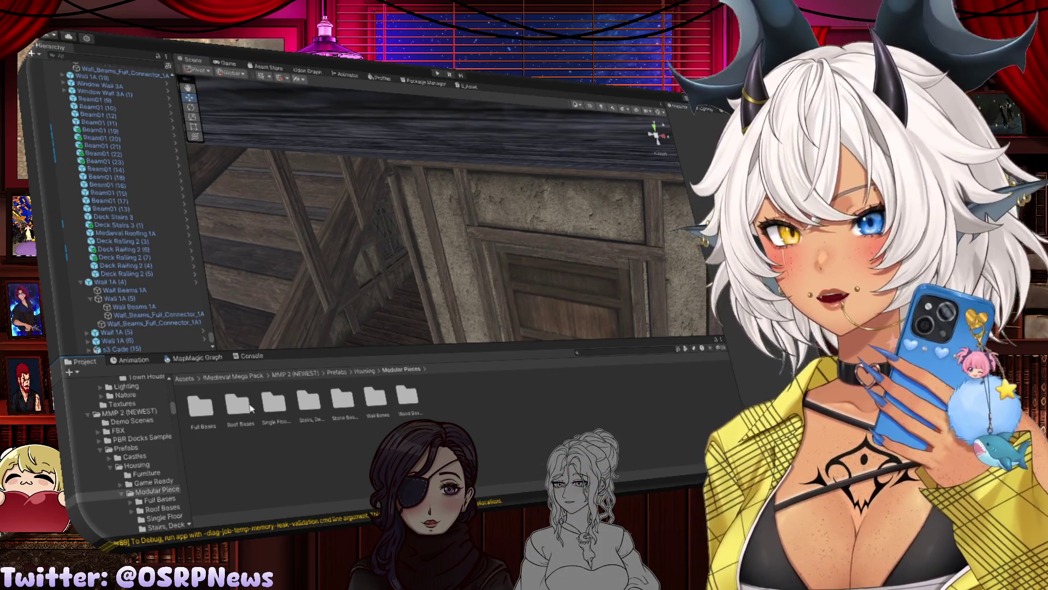
{"action": "double_click", "coordinate": [371, 403]}
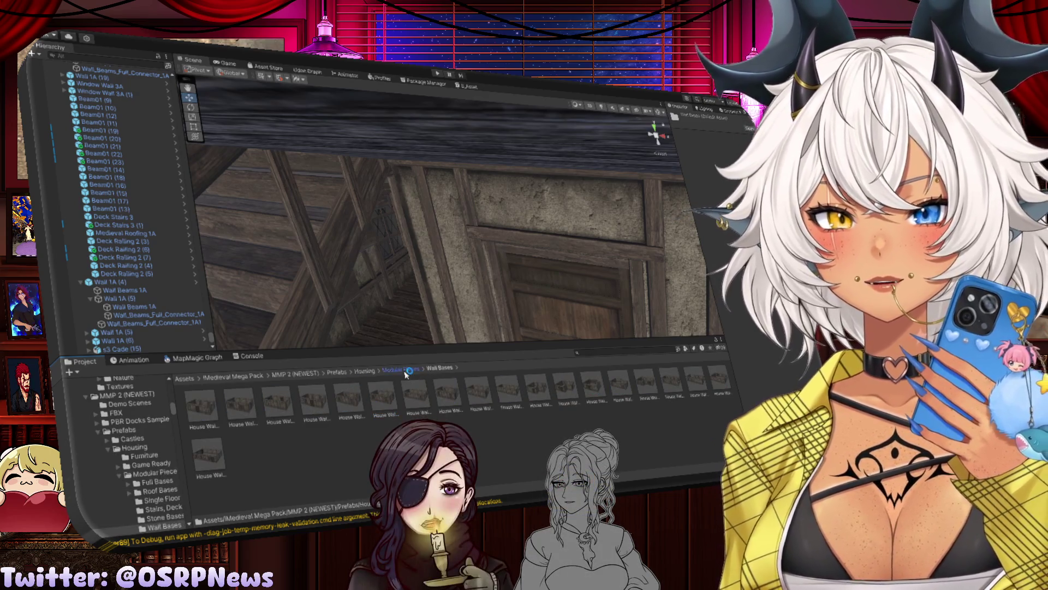
{"action": "left_click", "coordinate": [400, 369]}
{"action": "double_click", "coordinate": [405, 396]}
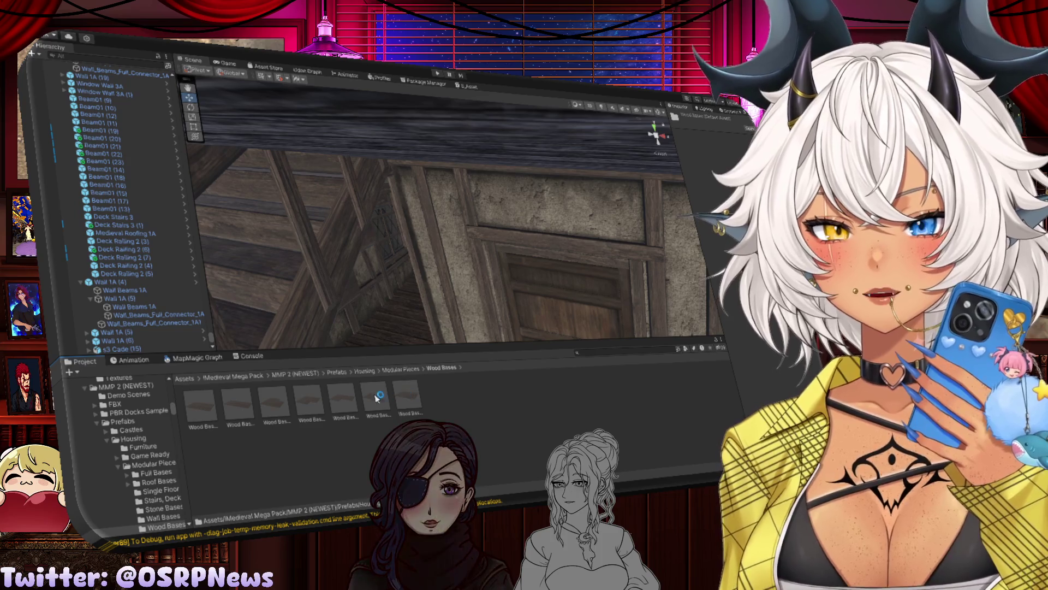
{"action": "left_click", "coordinate": [407, 371]}
{"action": "left_click", "coordinate": [367, 371]}
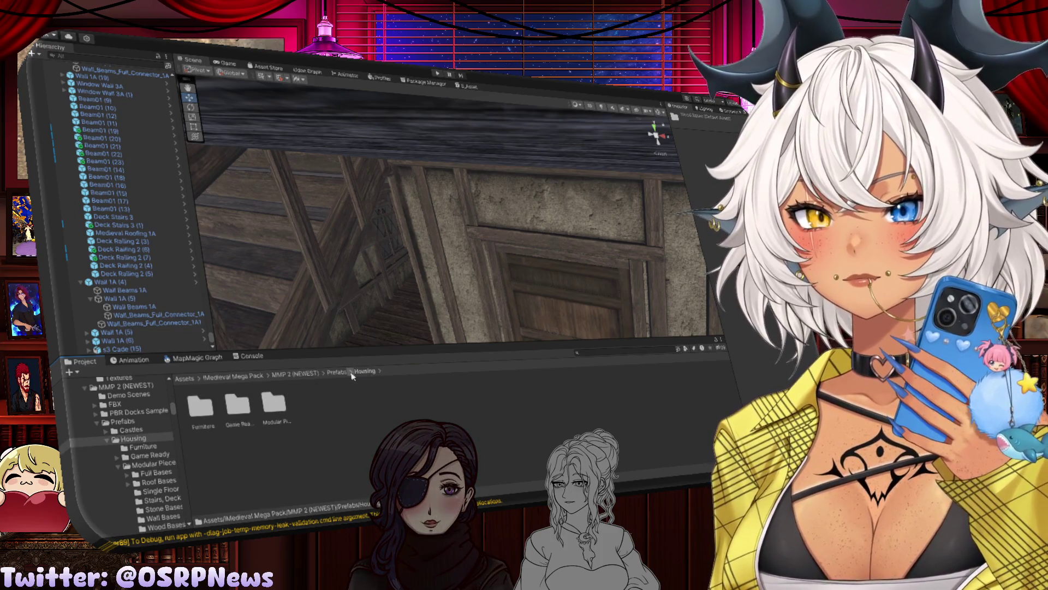
{"action": "double_click", "coordinate": [275, 408]}
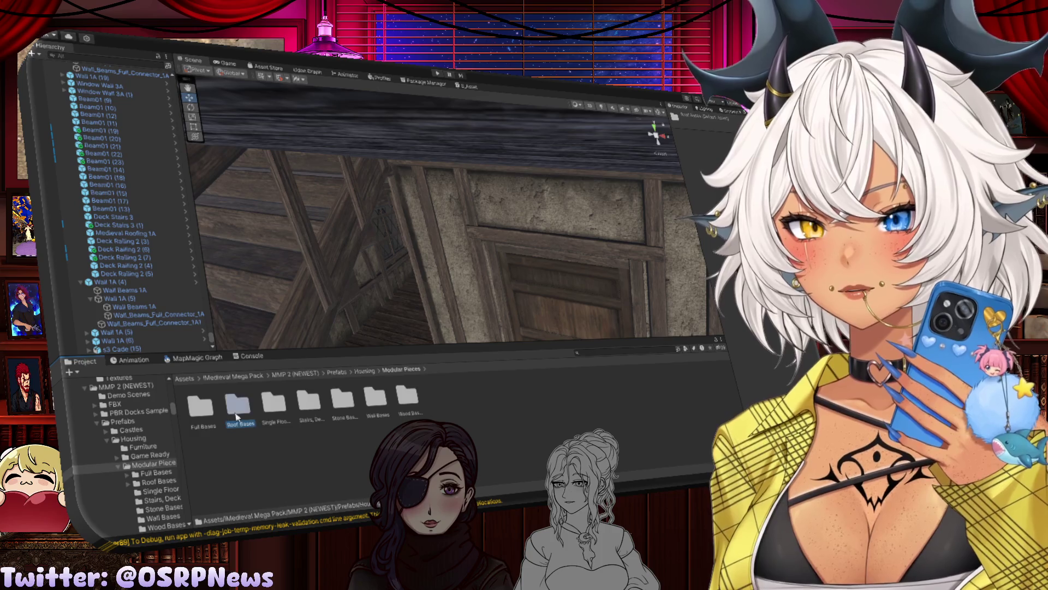
{"action": "double_click", "coordinate": [238, 406]}
{"action": "left_click", "coordinate": [401, 370]}
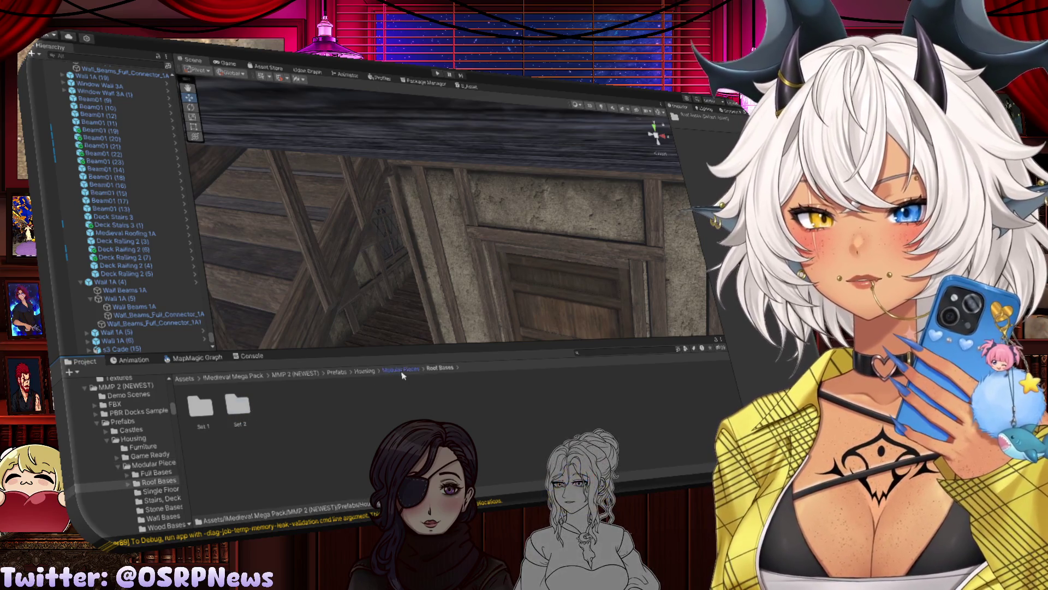
{"action": "double_click", "coordinate": [308, 403]}
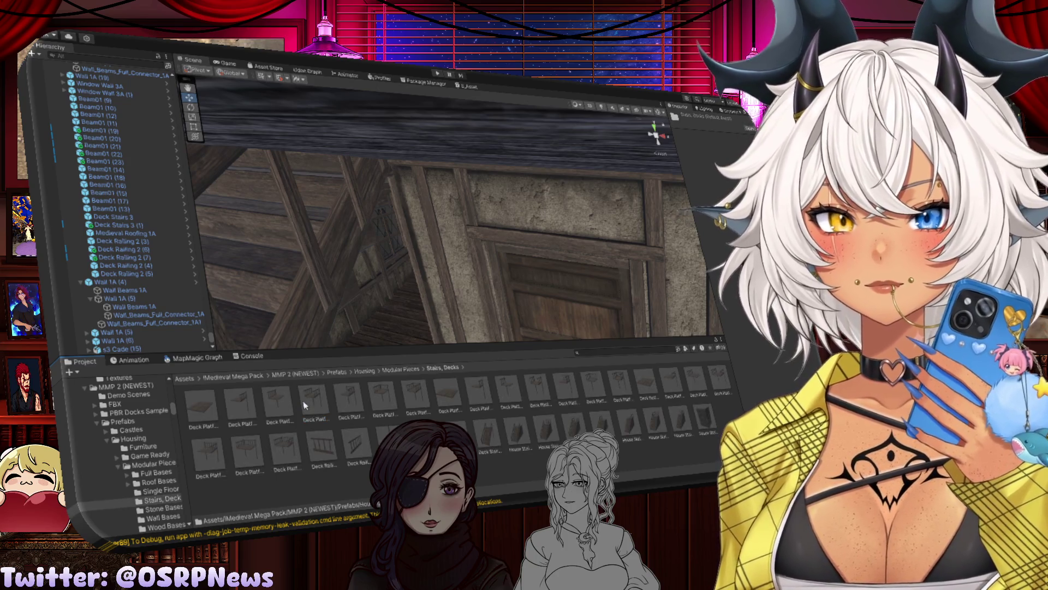
Step: Duplicate a wall piece with Ctrl+D, creating Wall 1A (5)
{"action": "mouse_move", "coordinate": [414, 238]}
{"action": "left_mouse_down"}
{"action": "mouse_move", "coordinate": [386, 269]}
{"action": "mouse_move", "coordinate": [338, 282]}
{"action": "mouse_move", "coordinate": [519, 282]}
{"action": "mouse_move", "coordinate": [498, 242]}
{"action": "mouse_move", "coordinate": [574, 257]}
{"action": "mouse_move", "coordinate": [376, 188]}
{"action": "mouse_move", "coordinate": [410, 307]}
{"action": "mouse_move", "coordinate": [488, 342]}
{"action": "mouse_move", "coordinate": [350, 300]}
{"action": "mouse_move", "coordinate": [358, 290]}
{"action": "mouse_move", "coordinate": [433, 290]}
{"action": "mouse_move", "coordinate": [348, 280]}
{"action": "mouse_move", "coordinate": [411, 277]}
{"action": "mouse_move", "coordinate": [346, 302]}
{"action": "left_mouse_up"}
{"action": "left_click", "coordinate": [542, 270]}
{"action": "key", "text": "ctrl+d"}
{"action": "left_click", "coordinate": [489, 342]}
Step: Delete the beam frames and wall piece around the room's right window
{"action": "left_click", "coordinate": [346, 302]}
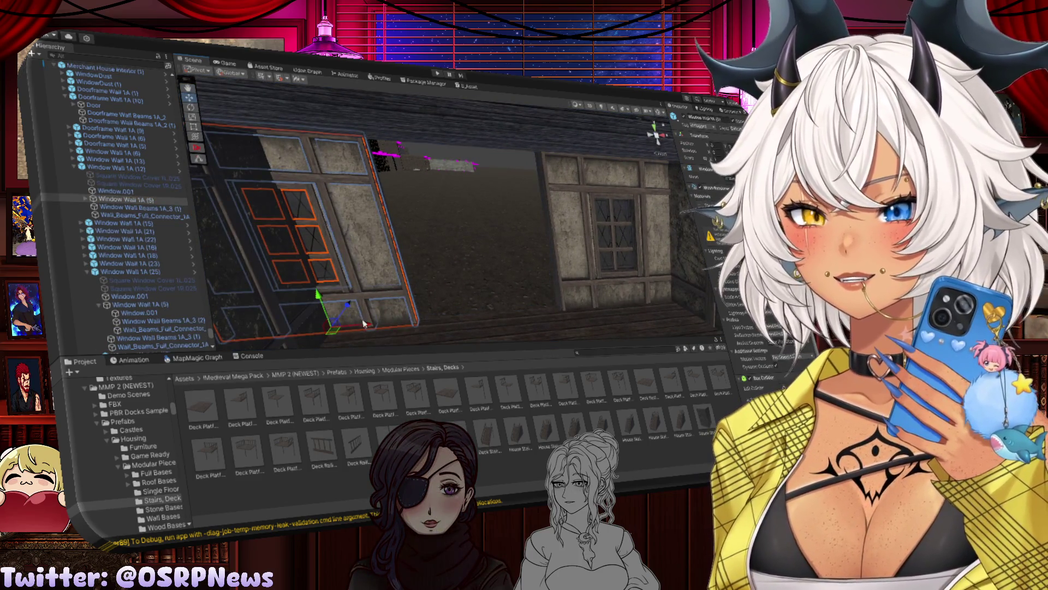
{"action": "key", "text": "f"}
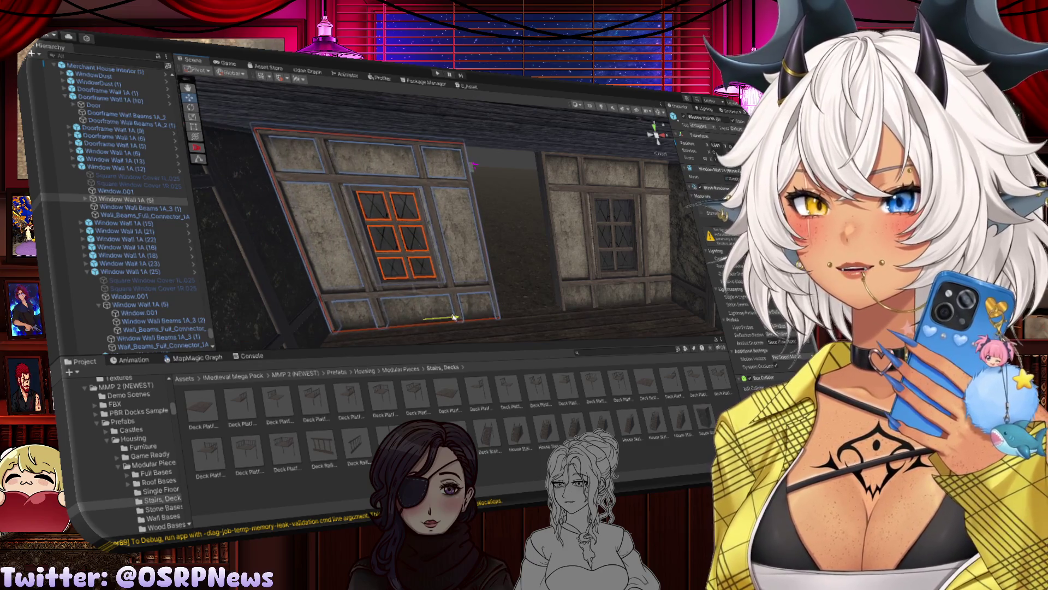
{"action": "mouse_move", "coordinate": [454, 317]}
{"action": "left_mouse_down"}
{"action": "mouse_move", "coordinate": [510, 297]}
{"action": "mouse_move", "coordinate": [491, 295]}
{"action": "mouse_move", "coordinate": [502, 287]}
{"action": "left_mouse_up"}
{"action": "left_click", "coordinate": [505, 284]}
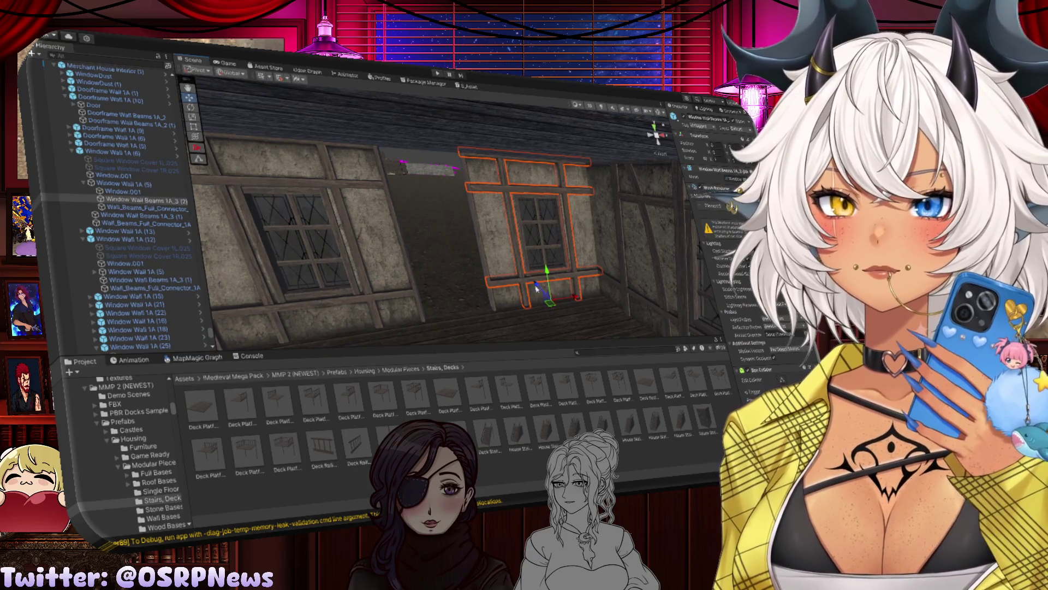
{"action": "key", "text": "Delete"}
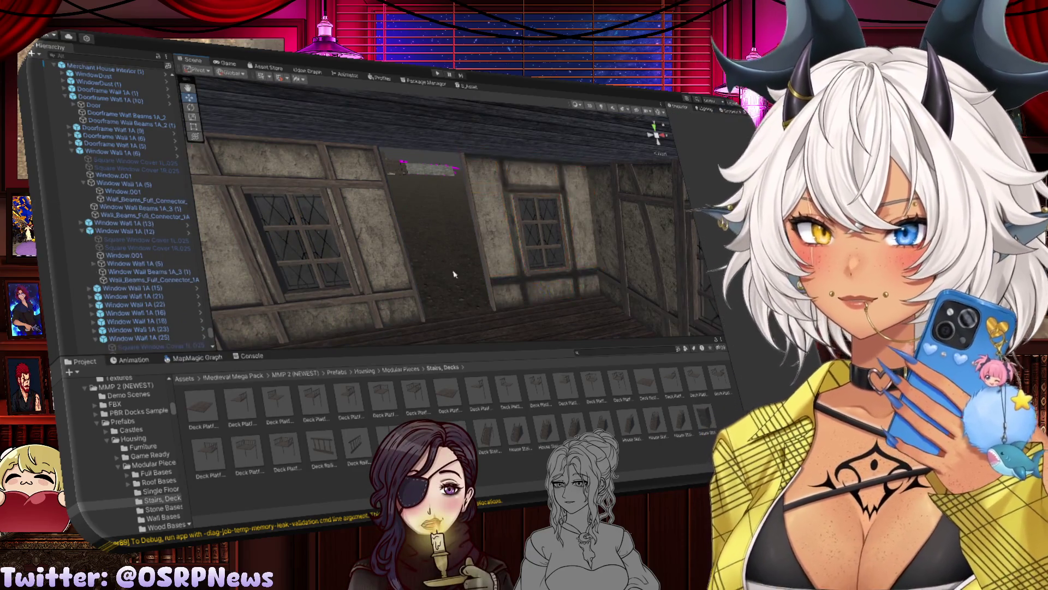
{"action": "left_click", "coordinate": [501, 273]}
{"action": "key", "text": "Delete"}
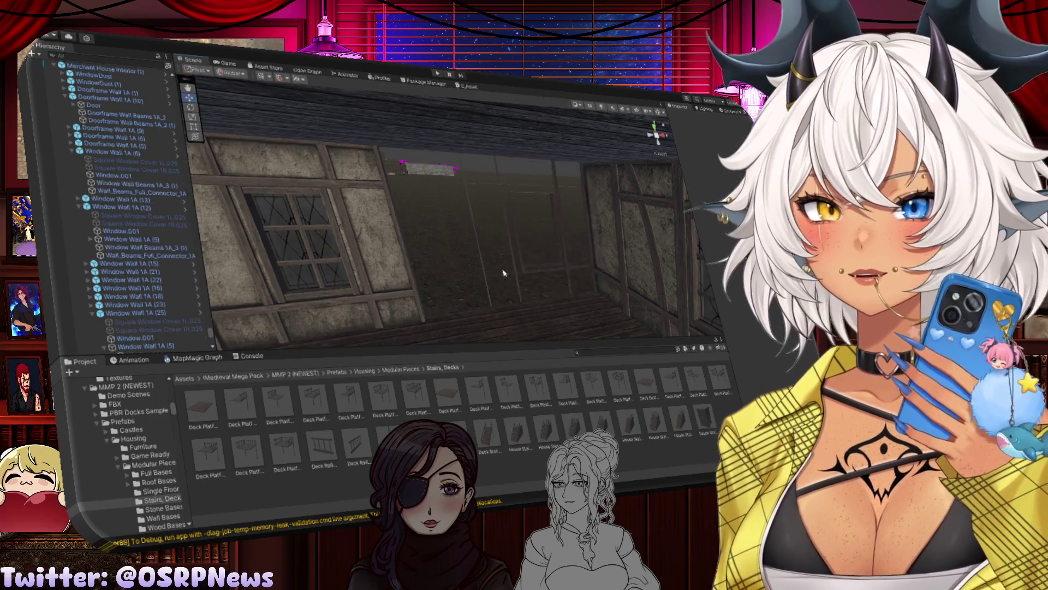
{"action": "left_click", "coordinate": [511, 276]}
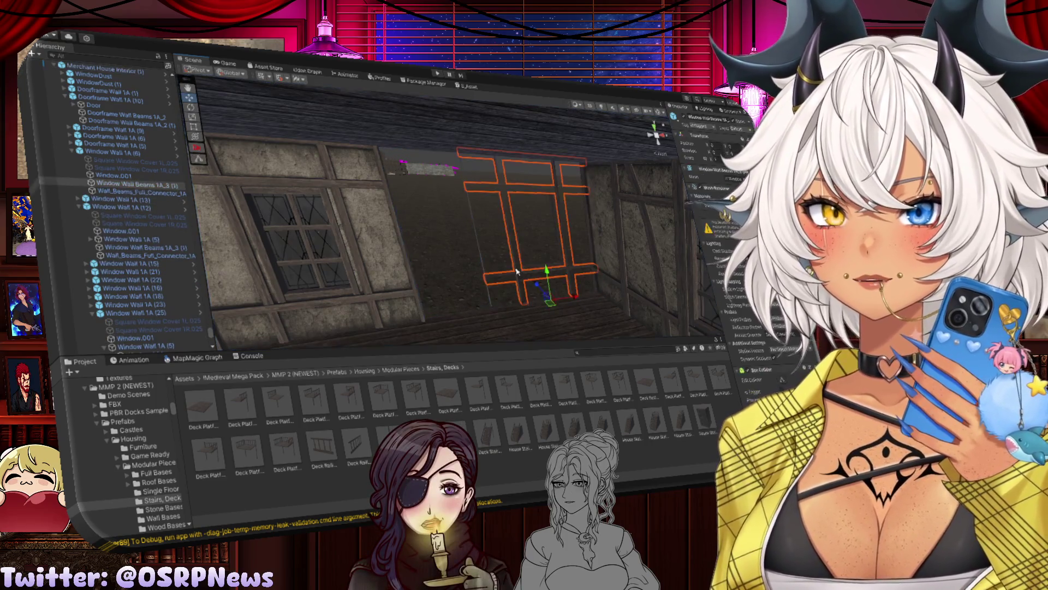
{"action": "key", "text": "Delete"}
Step: Inspect the house exterior and Window Wall 1A (5) from several angles
{"action": "mouse_move", "coordinate": [512, 271]}
{"action": "left_mouse_down"}
{"action": "mouse_move", "coordinate": [510, 243]}
{"action": "mouse_move", "coordinate": [589, 251]}
{"action": "mouse_move", "coordinate": [484, 256]}
{"action": "mouse_move", "coordinate": [542, 262]}
{"action": "mouse_move", "coordinate": [424, 258]}
{"action": "mouse_move", "coordinate": [420, 269]}
{"action": "mouse_move", "coordinate": [453, 247]}
{"action": "left_mouse_up"}
{"action": "left_click", "coordinate": [453, 247]}
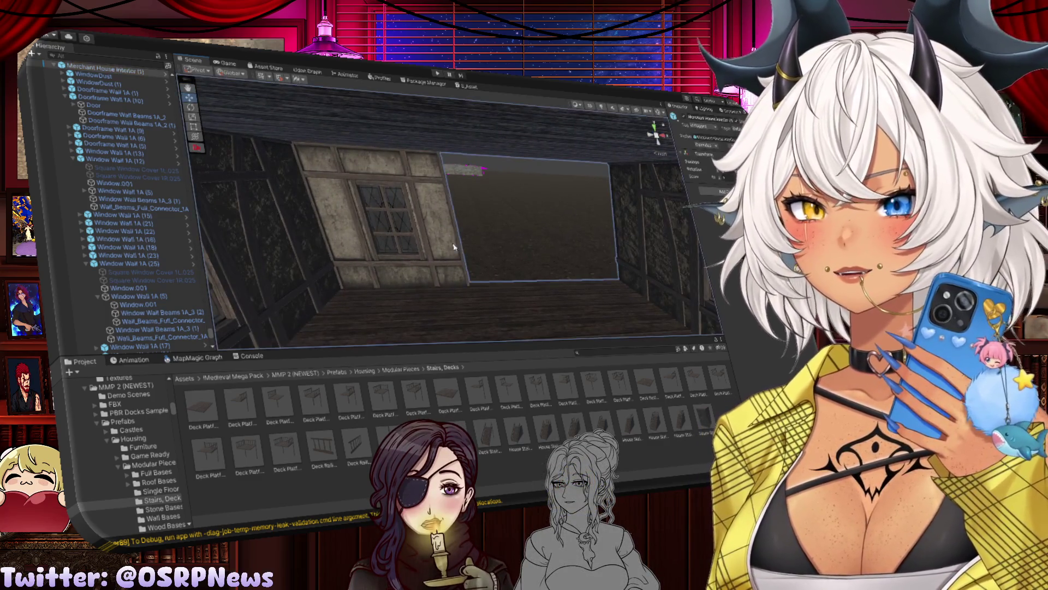
{"action": "left_click", "coordinate": [433, 287]}
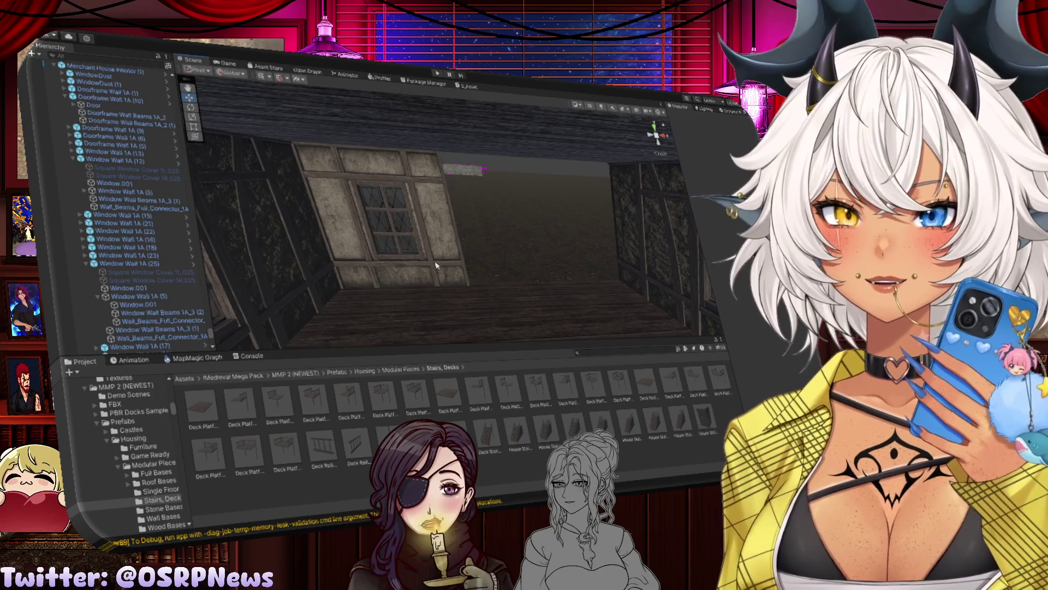
{"action": "left_click", "coordinate": [436, 265]}
{"action": "key", "text": "f"}
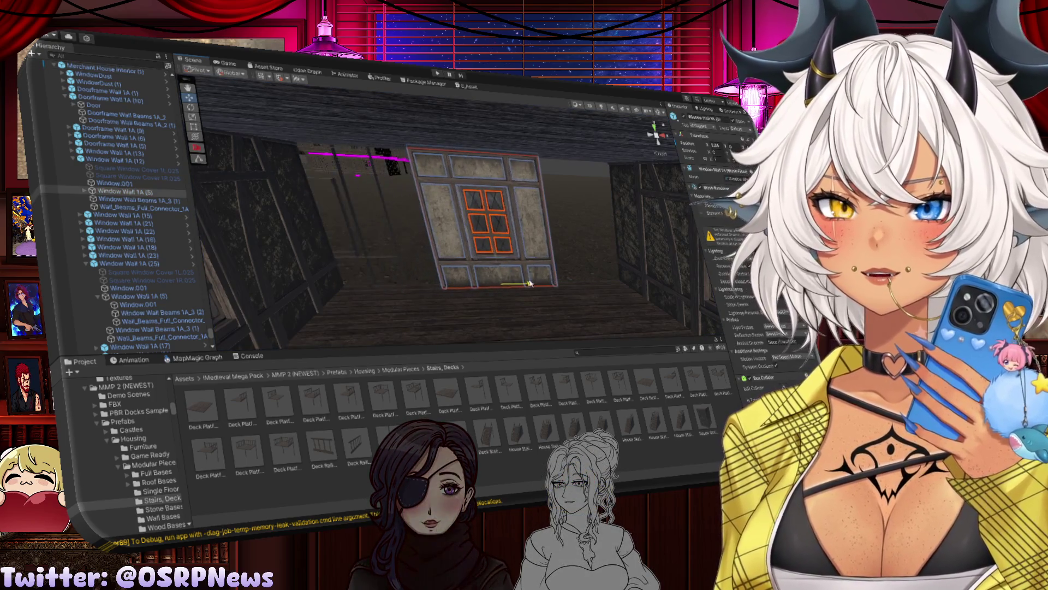
{"action": "left_click_drag", "start_coordinate": [522, 280], "coordinate": [406, 206]}
{"action": "left_click_drag", "start_coordinate": [332, 182], "coordinate": [377, 257]}
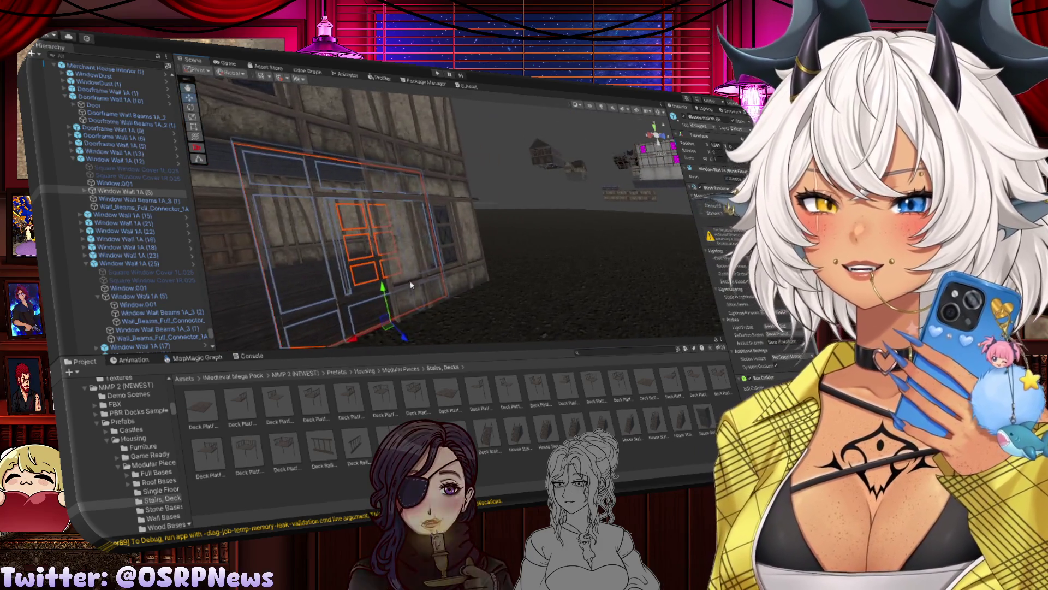
{"action": "left_click", "coordinate": [420, 328]}
Step: Frame Window Wall 1A (12) and examine it closely along its side edge
{"action": "left_click", "coordinate": [397, 293]}
{"action": "key", "text": "f"}
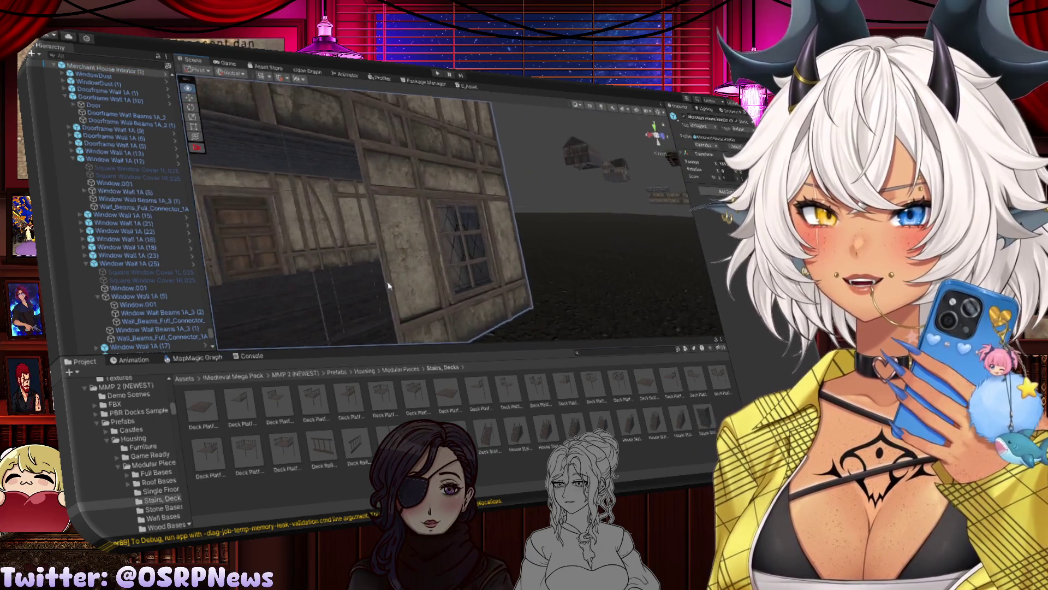
{"action": "mouse_move", "coordinate": [401, 274]}
{"action": "left_mouse_down"}
{"action": "mouse_move", "coordinate": [710, 300]}
{"action": "mouse_move", "coordinate": [687, 301]}
{"action": "left_mouse_up"}
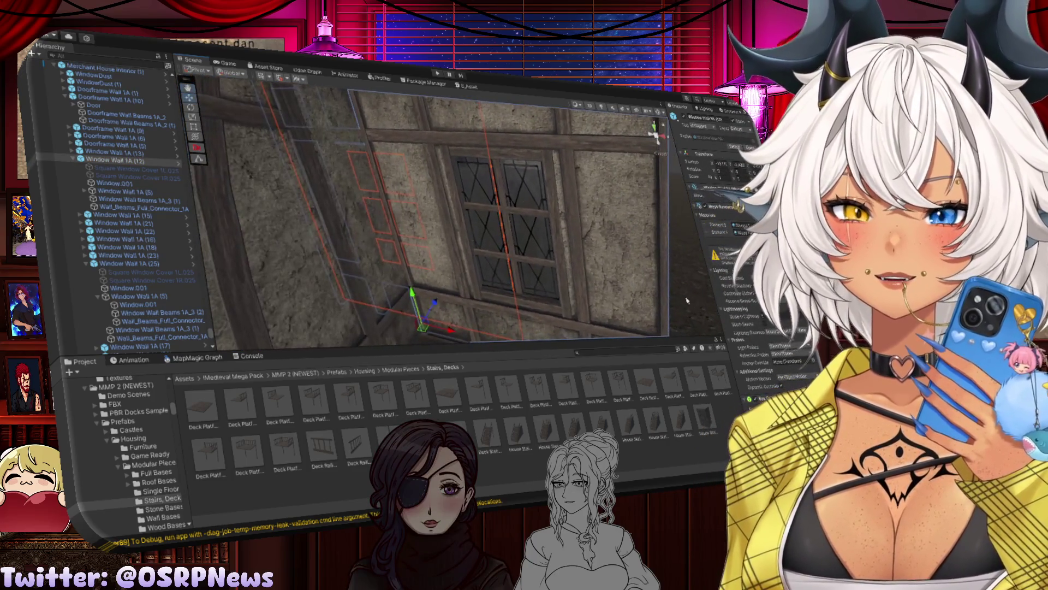
{"action": "mouse_move", "coordinate": [484, 306]}
{"action": "left_mouse_down"}
{"action": "mouse_move", "coordinate": [538, 331]}
{"action": "mouse_move", "coordinate": [337, 271]}
{"action": "left_mouse_up"}
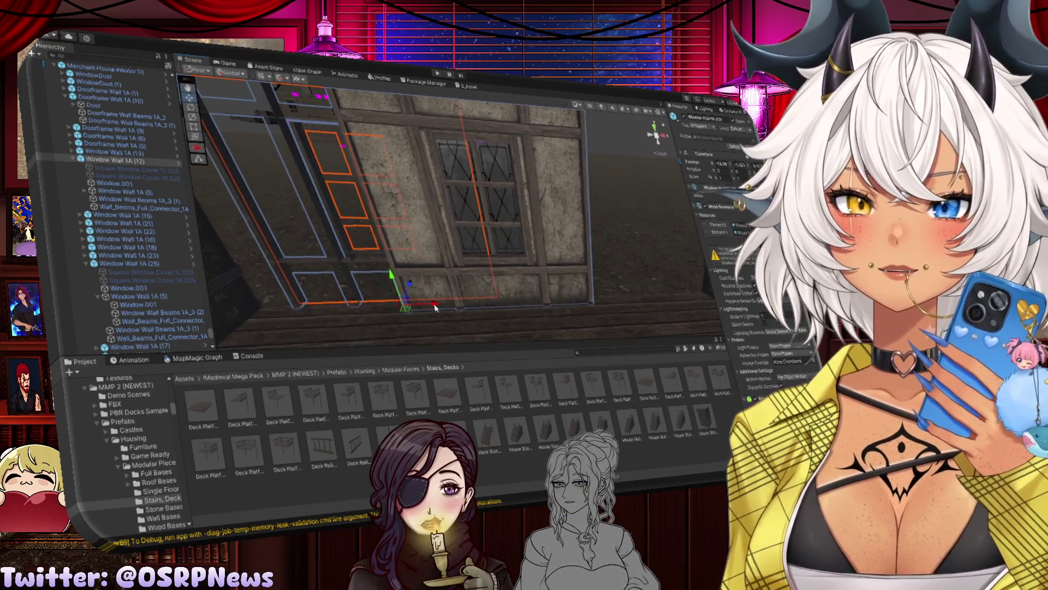
{"action": "left_click", "coordinate": [339, 272]}
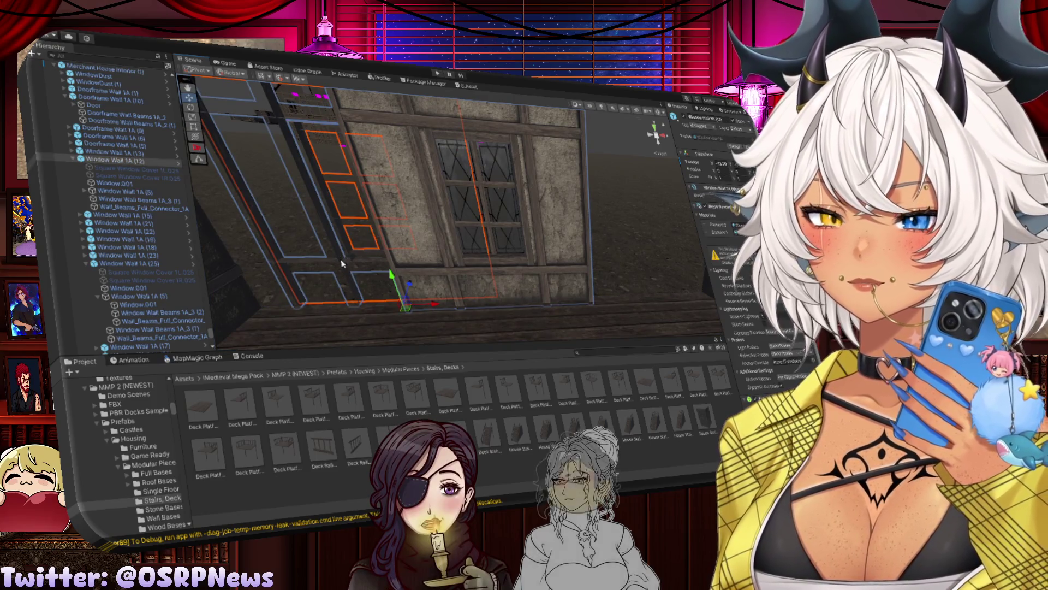
{"action": "scroll", "coordinate": [344, 263], "scroll_direction": "down", "scroll_amount": 10}
{"action": "key", "text": "f"}
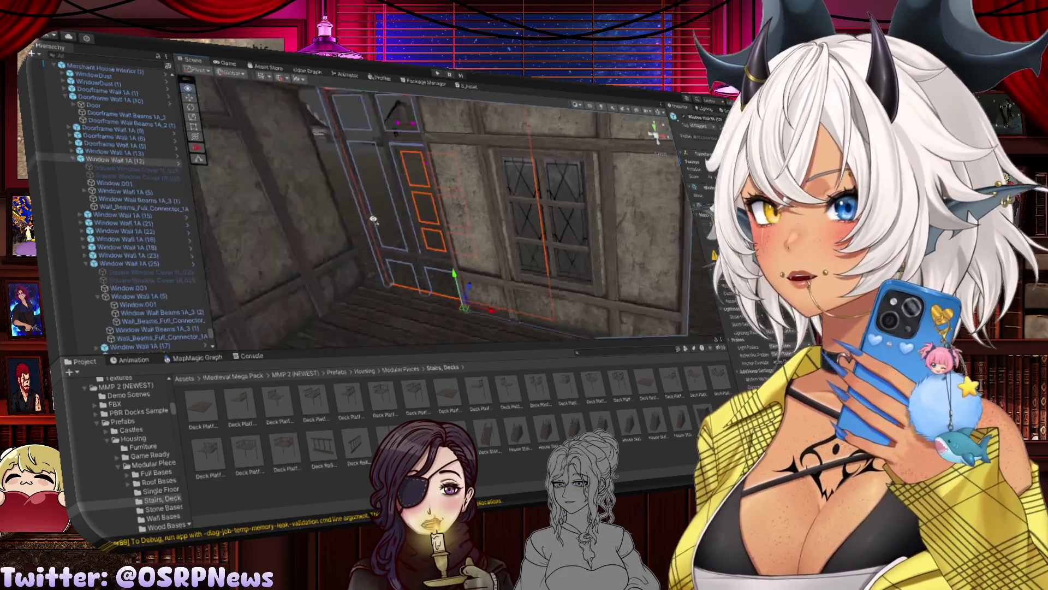
{"action": "mouse_move", "coordinate": [415, 229]}
{"action": "left_mouse_down"}
{"action": "mouse_move", "coordinate": [423, 222]}
{"action": "mouse_move", "coordinate": [361, 185]}
{"action": "mouse_move", "coordinate": [465, 256]}
{"action": "left_mouse_up"}
Step: Delete Window Wall Beams 1A_3 (1) and Window Wall 1A (12), leaving that side open
{"action": "left_click", "coordinate": [465, 256]}
{"action": "key", "text": "Delete"}
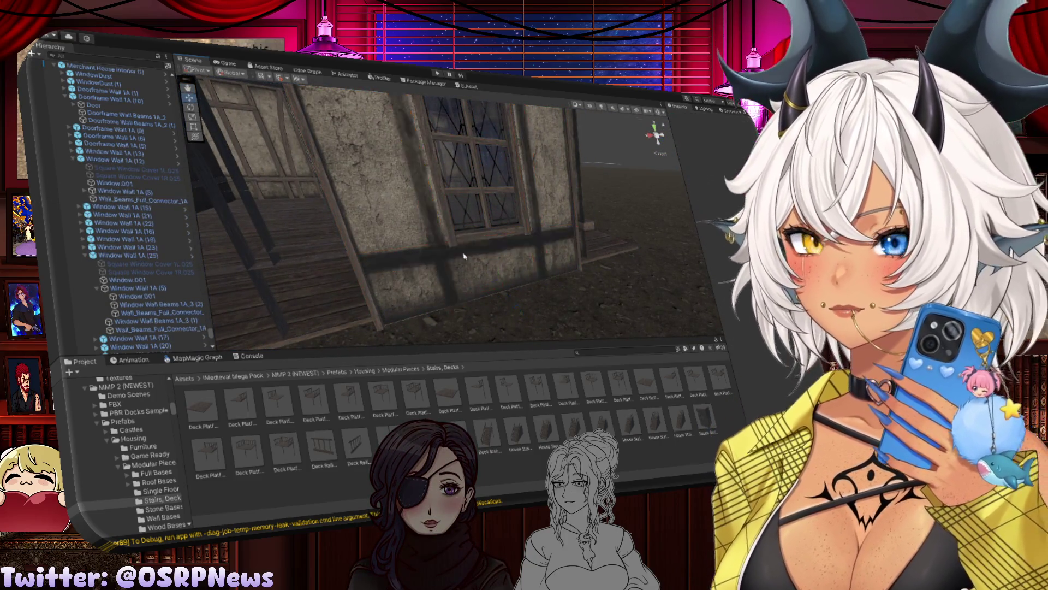
{"action": "key", "text": "Delete"}
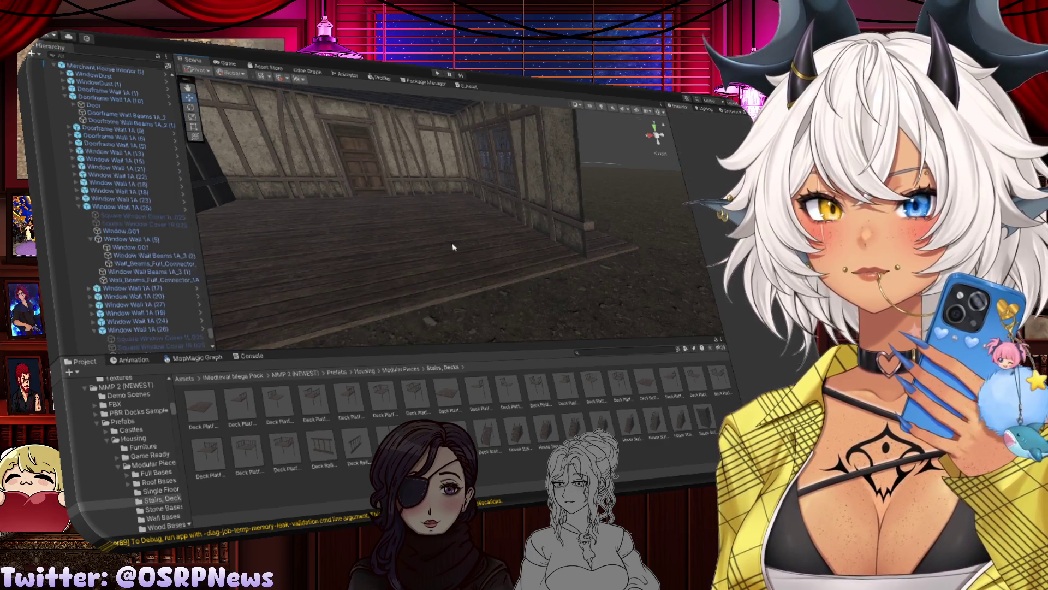
{"action": "key", "text": "ctrl+z"}
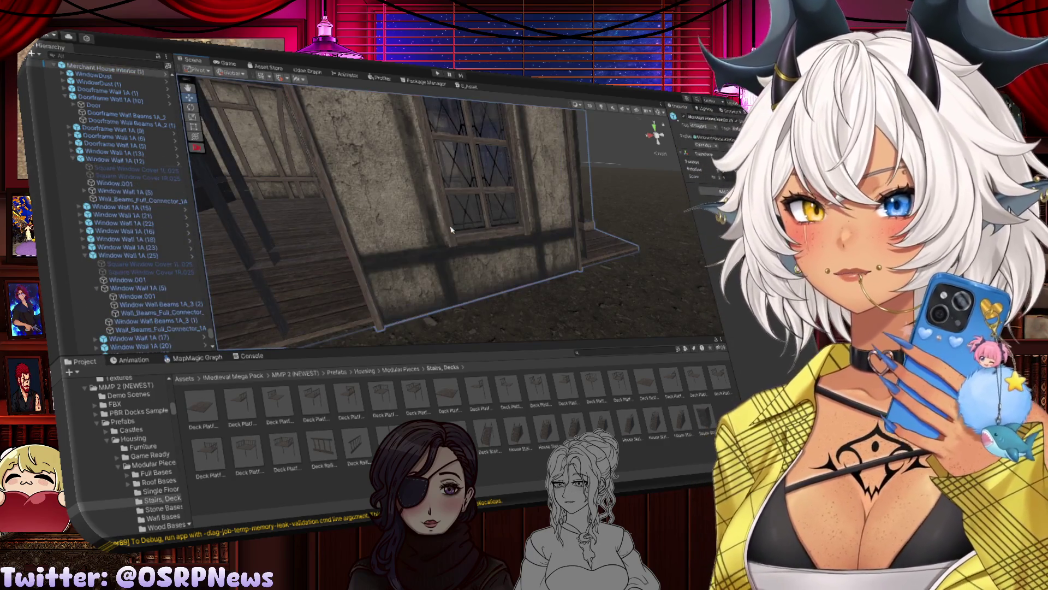
{"action": "left_click", "coordinate": [451, 230]}
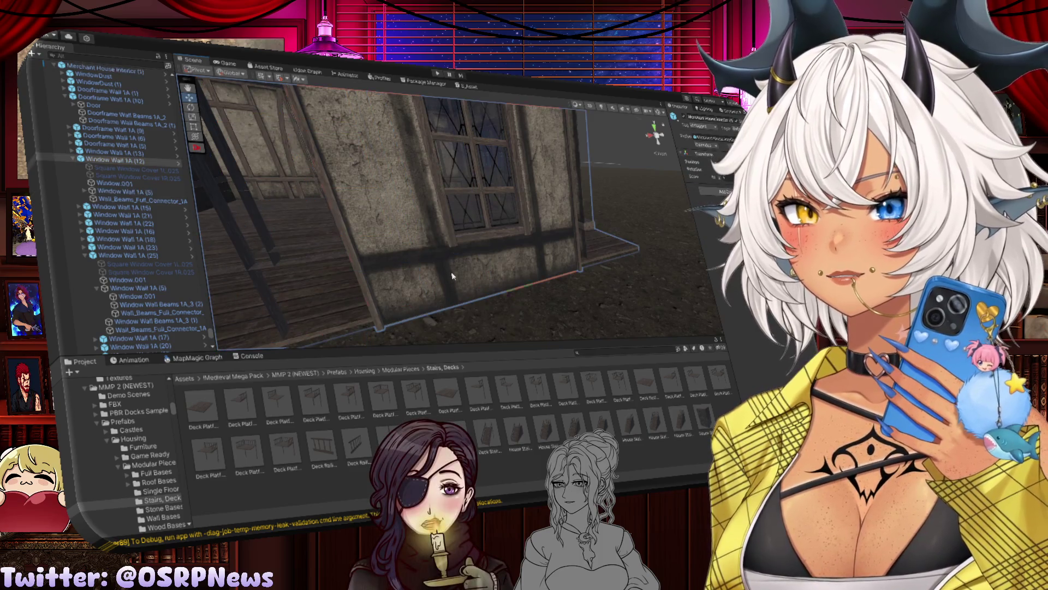
{"action": "mouse_move", "coordinate": [452, 276]}
{"action": "left_mouse_down"}
{"action": "mouse_move", "coordinate": [549, 252]}
{"action": "mouse_move", "coordinate": [517, 246]}
{"action": "left_mouse_up"}
{"action": "key", "text": "Delete"}
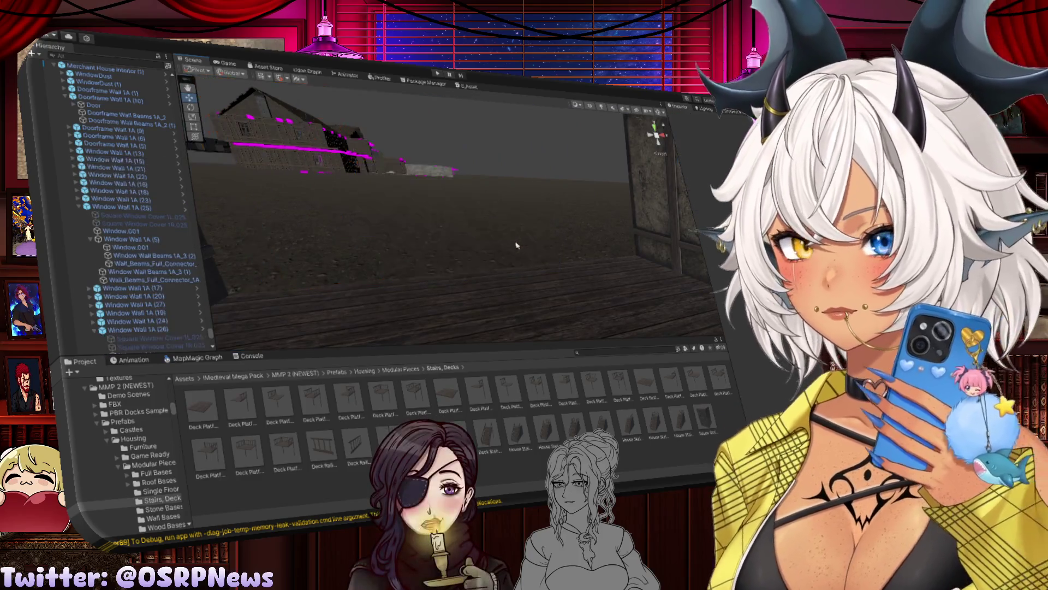
Step: Undo to restore the deleted window wall, then select a wall panel near the door
{"action": "key", "text": "ctrl+z"}
{"action": "scroll", "coordinate": [519, 235], "scroll_direction": "down", "scroll_amount": 5}
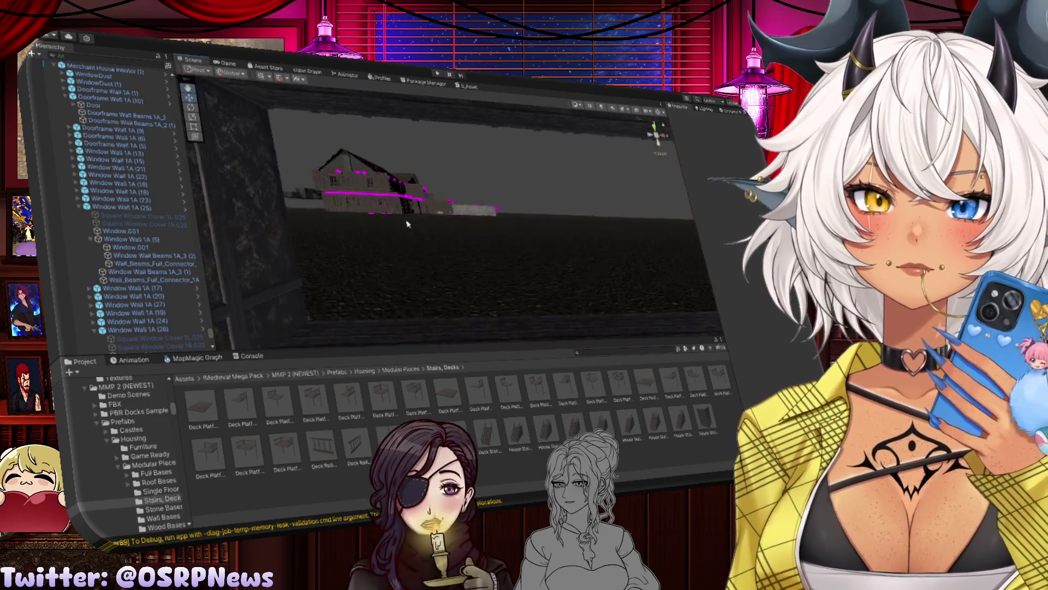
{"action": "scroll", "coordinate": [407, 224], "scroll_direction": "up", "scroll_amount": 5}
{"action": "mouse_move", "coordinate": [406, 224]}
{"action": "left_mouse_down"}
{"action": "mouse_move", "coordinate": [385, 213]}
{"action": "mouse_move", "coordinate": [357, 230]}
{"action": "mouse_move", "coordinate": [437, 249]}
{"action": "left_mouse_up"}
{"action": "left_click", "coordinate": [386, 213]}
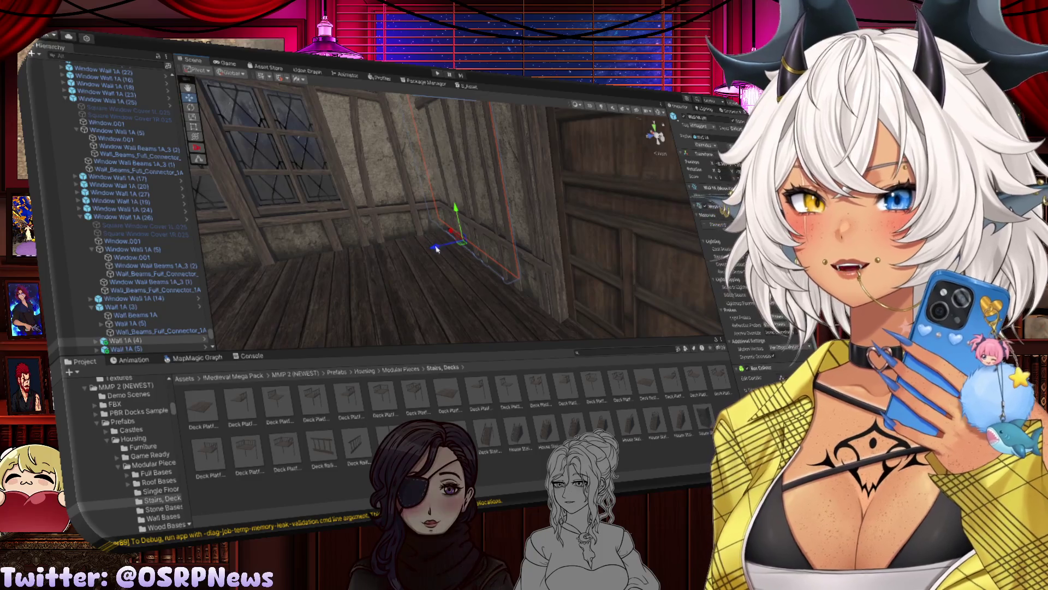
Step: Slide the wall panel left along X and duplicate it as Wall 1A (7)
{"action": "left_click_drag", "start_coordinate": [369, 247], "coordinate": [390, 224]}
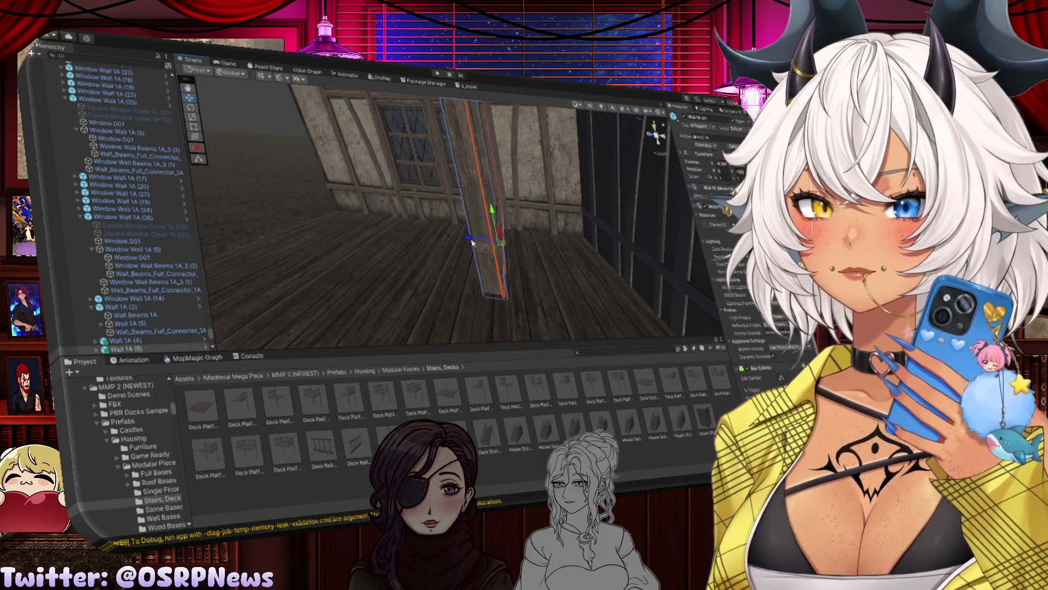
{"action": "mouse_move", "coordinate": [473, 244]}
{"action": "left_mouse_down"}
{"action": "mouse_move", "coordinate": [269, 225]}
{"action": "mouse_move", "coordinate": [291, 231]}
{"action": "left_mouse_up"}
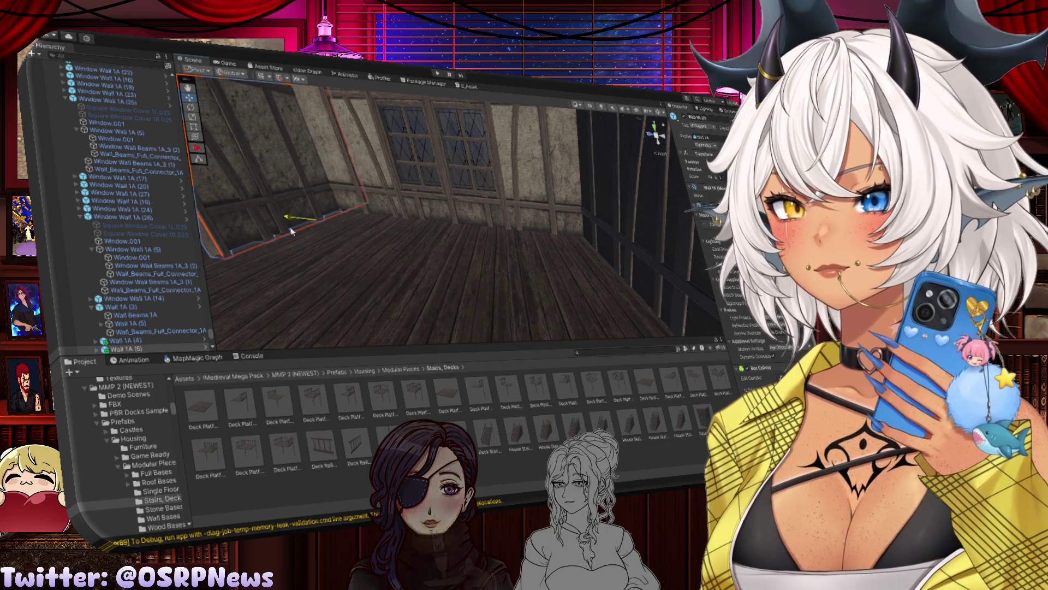
{"action": "left_click_drag", "start_coordinate": [453, 226], "coordinate": [283, 162]}
{"action": "scroll", "coordinate": [382, 208], "scroll_direction": "up", "scroll_amount": 3}
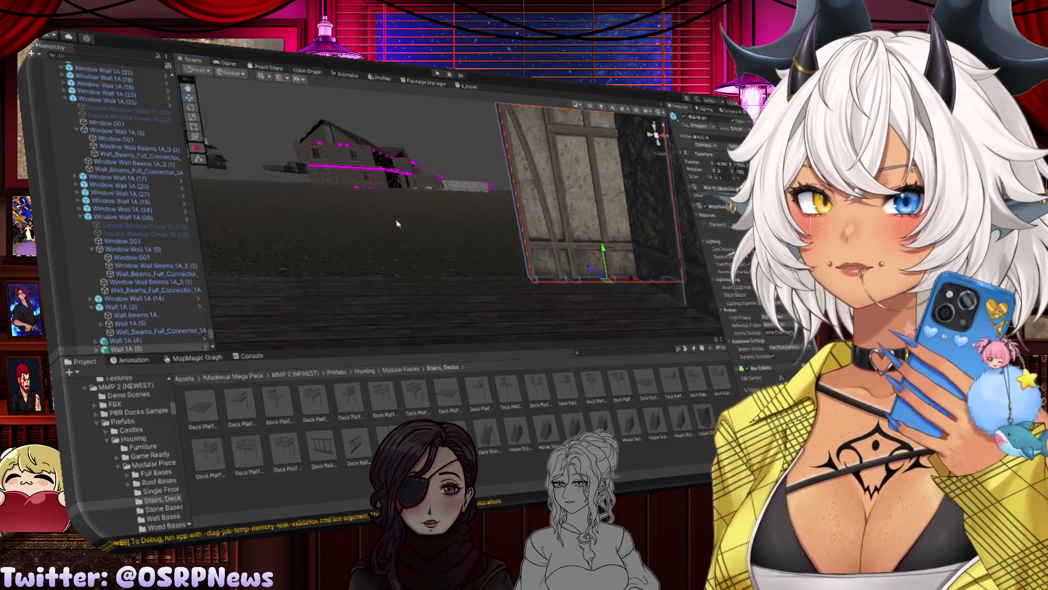
{"action": "mouse_move", "coordinate": [599, 280]}
{"action": "left_mouse_down"}
{"action": "mouse_move", "coordinate": [576, 280]}
{"action": "mouse_move", "coordinate": [631, 280]}
{"action": "mouse_move", "coordinate": [311, 268]}
{"action": "left_mouse_up"}
{"action": "key", "text": "ctrl+d"}
{"action": "key", "text": "ctrl+d"}
{"action": "left_click", "coordinate": [419, 312]}
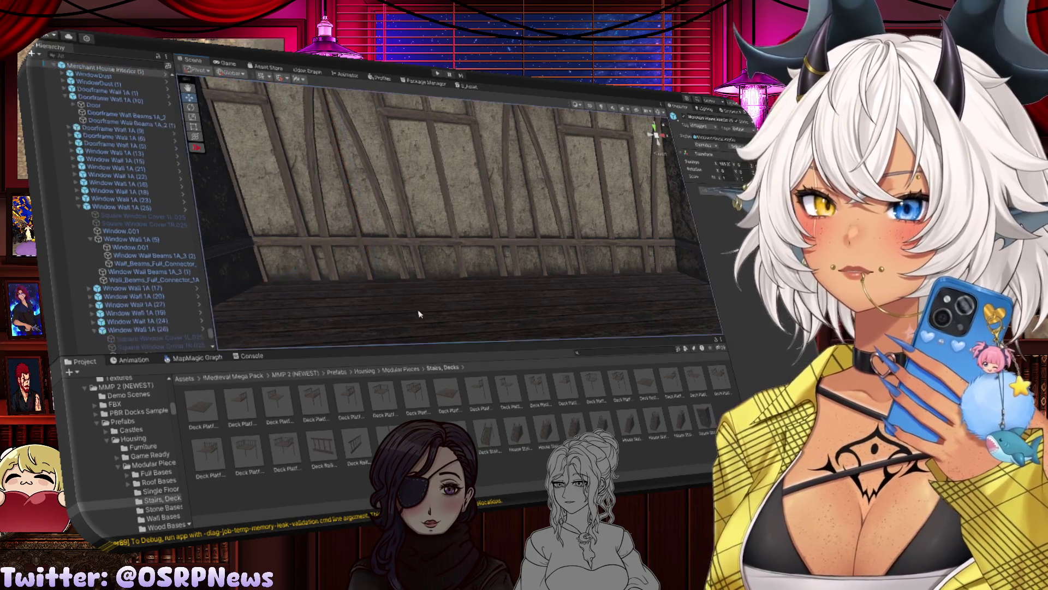
{"action": "left_click_drag", "start_coordinate": [392, 298], "coordinate": [303, 239]}
{"action": "left_click_drag", "start_coordinate": [381, 264], "coordinate": [425, 271]}
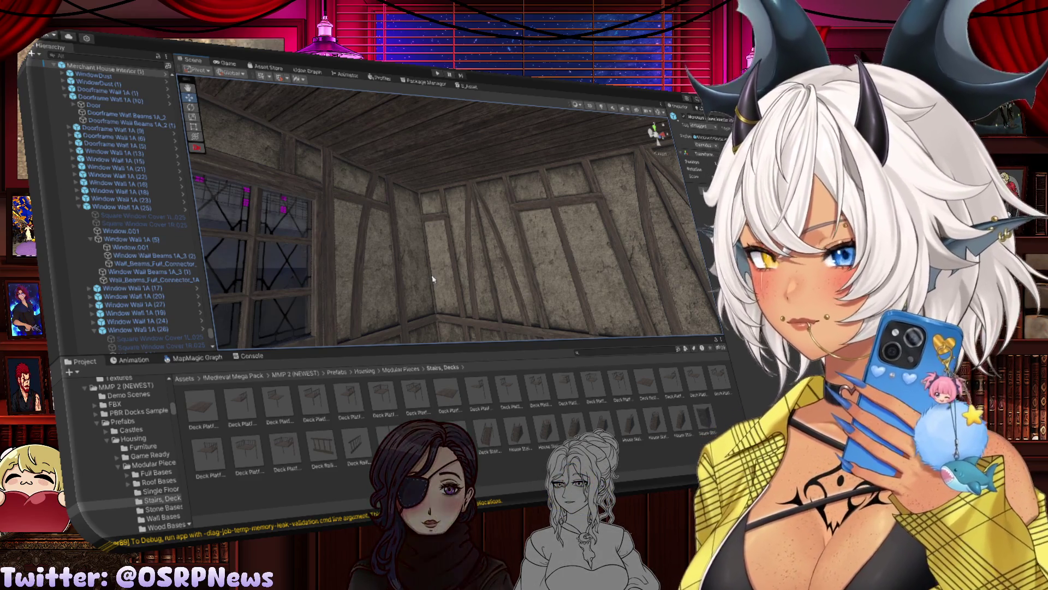
{"action": "mouse_move", "coordinate": [507, 248]}
{"action": "left_mouse_down"}
{"action": "mouse_move", "coordinate": [420, 217]}
{"action": "mouse_move", "coordinate": [392, 247]}
{"action": "left_mouse_up"}
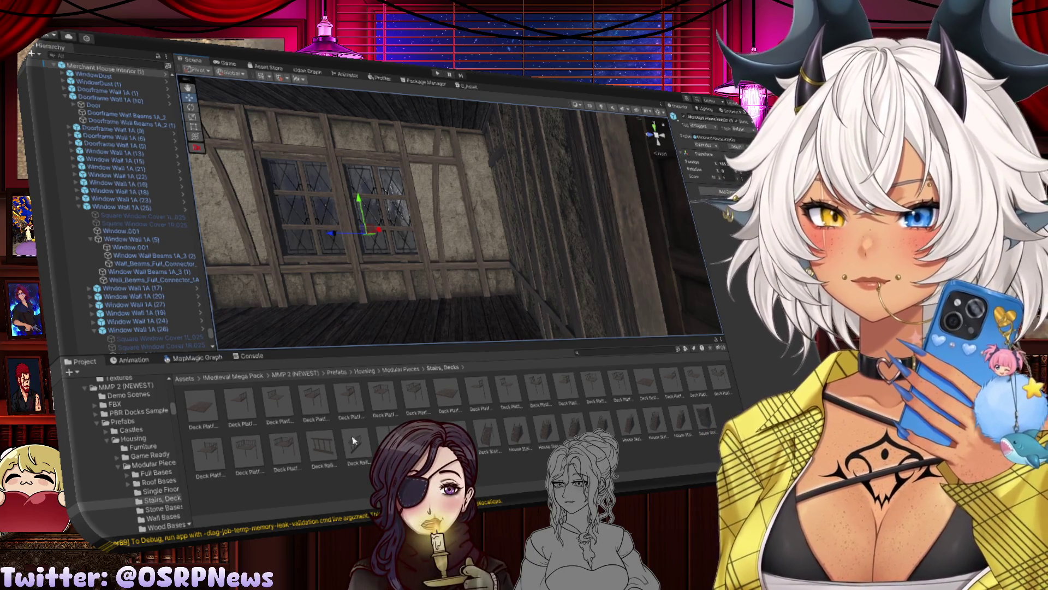
{"action": "mouse_move", "coordinate": [371, 282]}
{"action": "left_mouse_down"}
{"action": "mouse_move", "coordinate": [444, 293]}
{"action": "mouse_move", "coordinate": [312, 272]}
{"action": "left_mouse_up"}
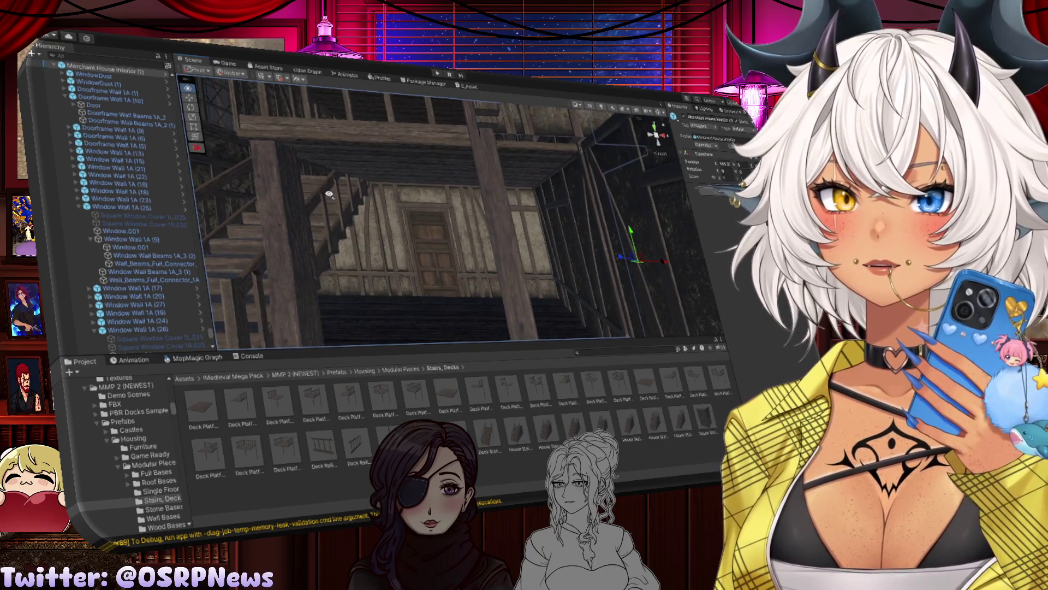
{"action": "left_click_drag", "start_coordinate": [341, 166], "coordinate": [351, 160]}
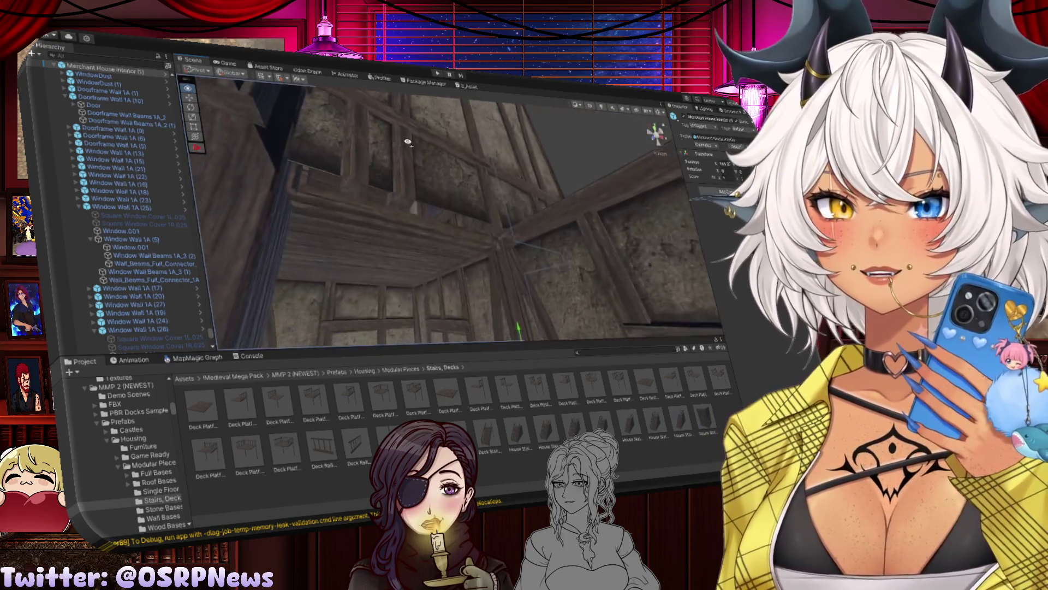
Step: Duplicate ceiling panel Basic Floor 1A (112) and slide the copy into place along X
{"action": "left_click", "coordinate": [481, 198]}
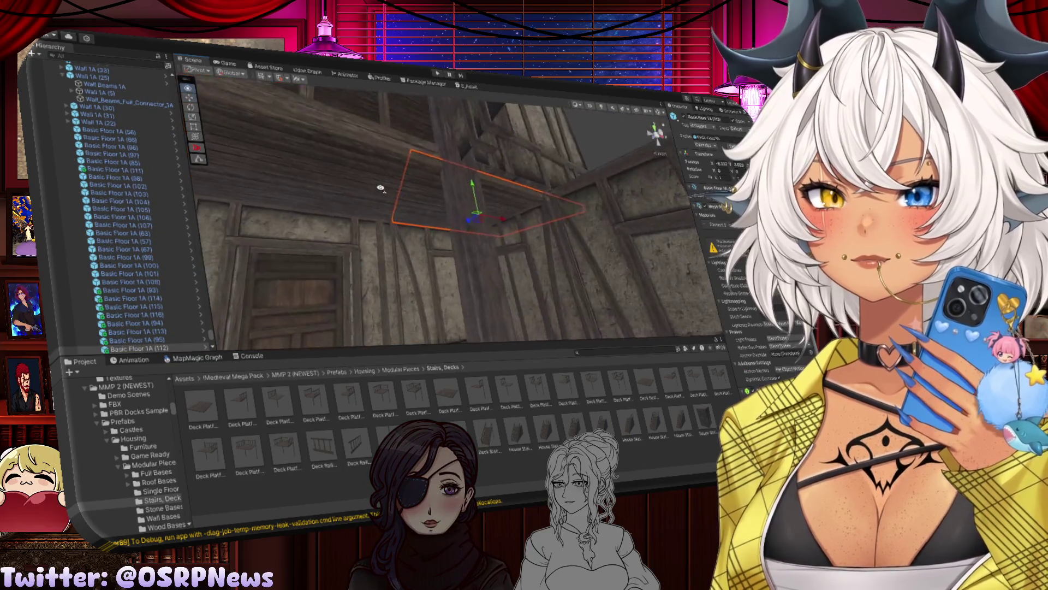
{"action": "left_click_drag", "start_coordinate": [381, 187], "coordinate": [388, 189]}
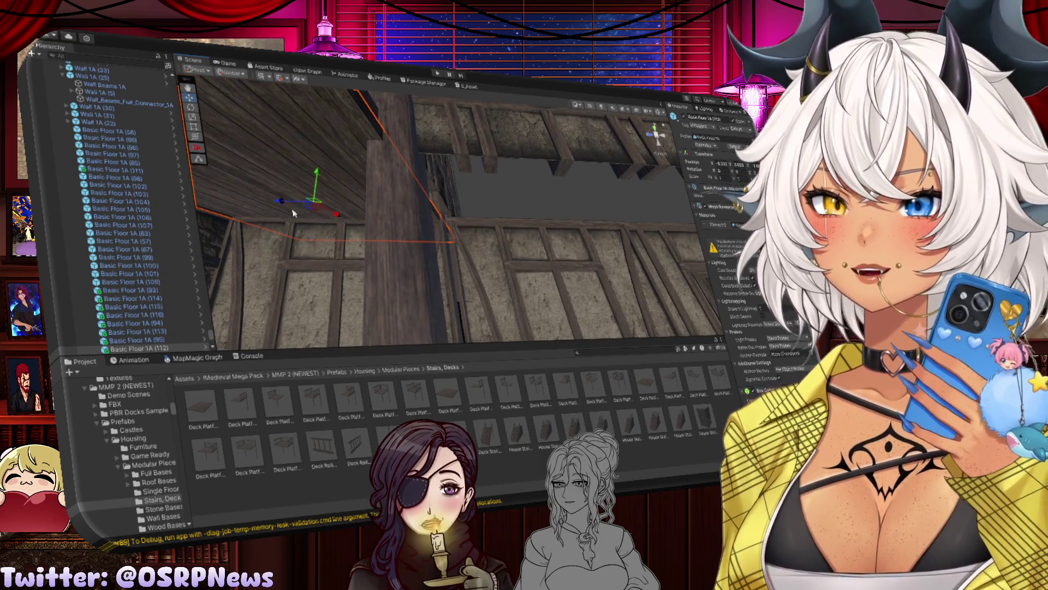
{"action": "key", "text": "ctrl+d"}
{"action": "left_click_drag", "start_coordinate": [284, 204], "coordinate": [429, 206]}
{"action": "left_click_drag", "start_coordinate": [532, 208], "coordinate": [509, 206]}
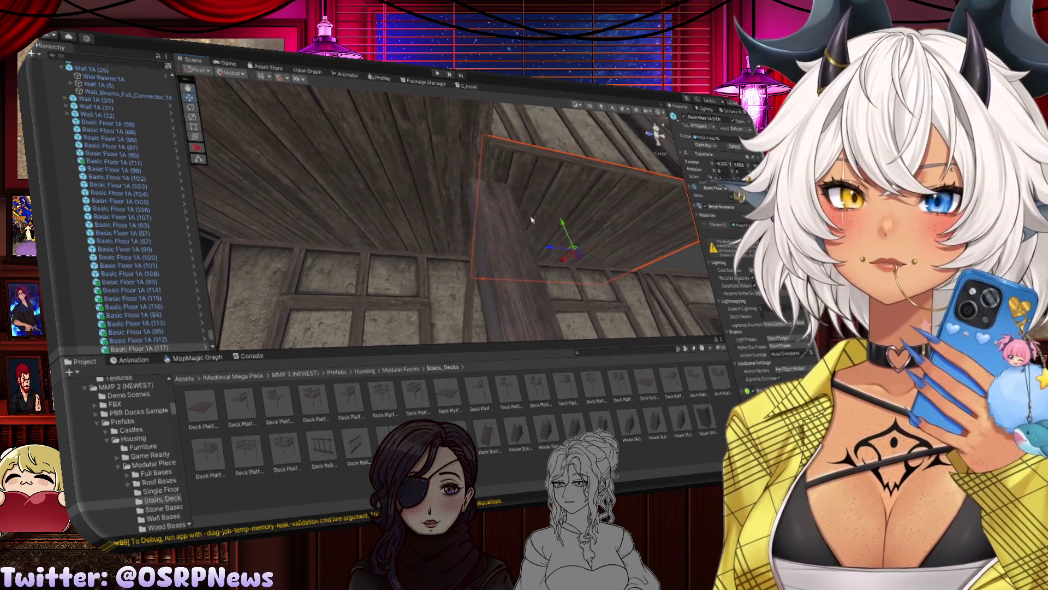
{"action": "left_click_drag", "start_coordinate": [548, 248], "coordinate": [549, 250]}
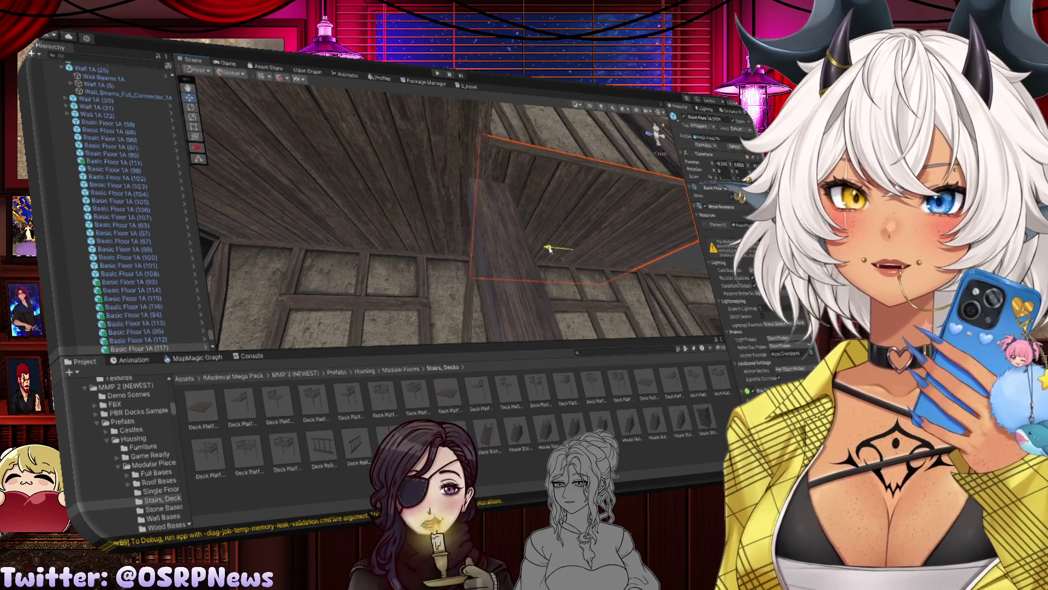
Step: Frame and check the new floor panel, then duplicate it again as (118)
{"action": "key", "text": "f"}
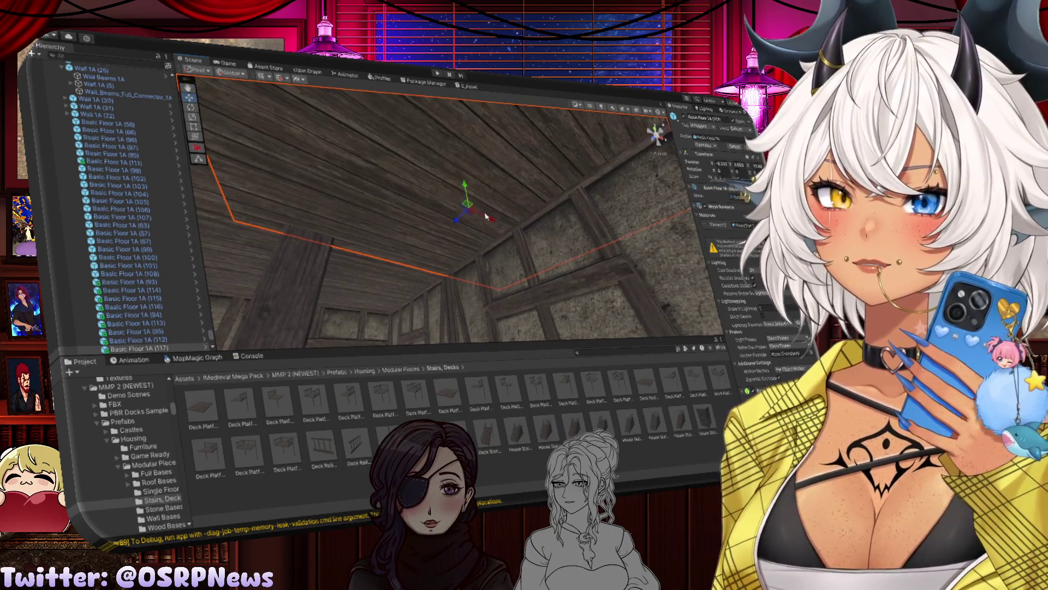
{"action": "mouse_move", "coordinate": [415, 233]}
{"action": "left_mouse_down"}
{"action": "mouse_move", "coordinate": [561, 238]}
{"action": "mouse_move", "coordinate": [425, 215]}
{"action": "mouse_move", "coordinate": [469, 224]}
{"action": "mouse_move", "coordinate": [443, 214]}
{"action": "mouse_move", "coordinate": [519, 269]}
{"action": "mouse_move", "coordinate": [538, 211]}
{"action": "mouse_move", "coordinate": [509, 215]}
{"action": "mouse_move", "coordinate": [506, 192]}
{"action": "left_mouse_up"}
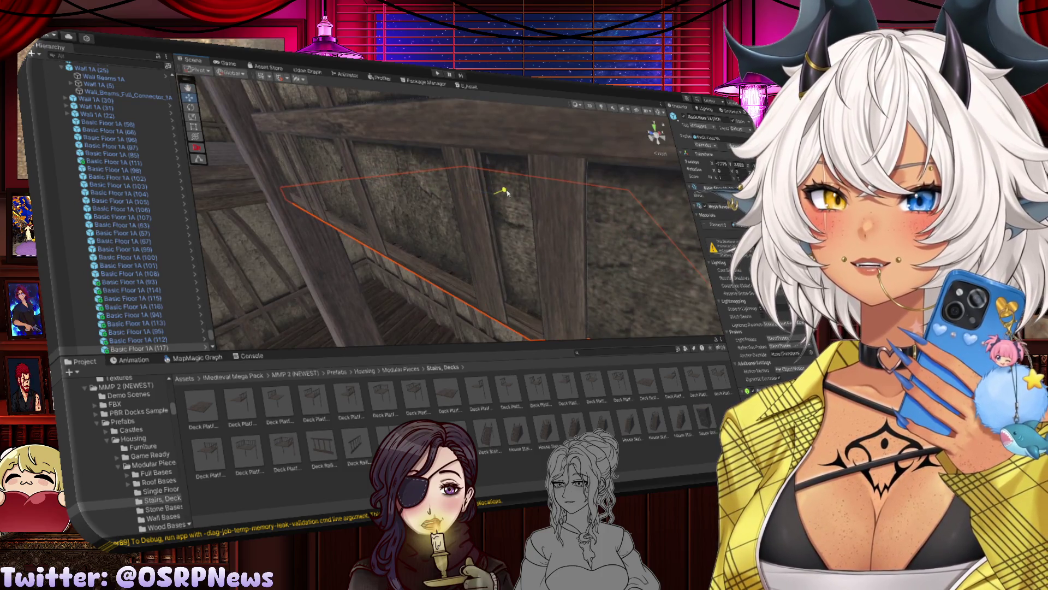
{"action": "mouse_move", "coordinate": [497, 188]}
{"action": "left_mouse_down"}
{"action": "mouse_move", "coordinate": [381, 281]}
{"action": "mouse_move", "coordinate": [404, 262]}
{"action": "mouse_move", "coordinate": [454, 151]}
{"action": "mouse_move", "coordinate": [377, 201]}
{"action": "mouse_move", "coordinate": [468, 186]}
{"action": "left_mouse_up"}
{"action": "key", "text": "ctrl+d"}
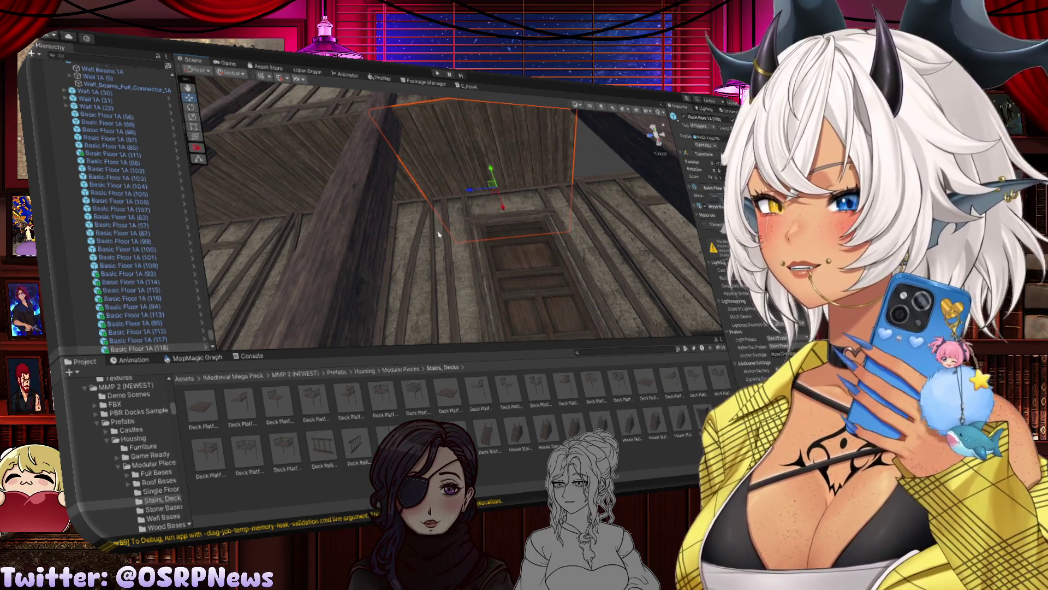
Step: Duplicate a floor panel and slide the copy along X to form Basic Floor 1A (119)
{"action": "mouse_move", "coordinate": [468, 186]}
{"action": "left_mouse_down"}
{"action": "mouse_move", "coordinate": [411, 165]}
{"action": "mouse_move", "coordinate": [411, 217]}
{"action": "mouse_move", "coordinate": [499, 213]}
{"action": "mouse_move", "coordinate": [367, 203]}
{"action": "left_mouse_up"}
{"action": "left_click", "coordinate": [367, 203]}
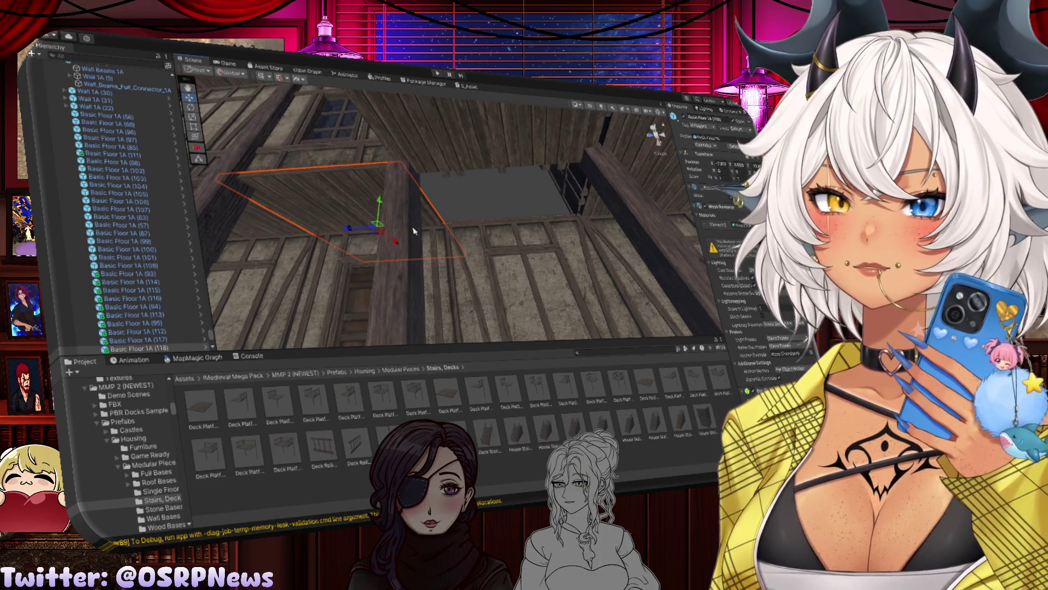
{"action": "key", "text": "ctrl+d"}
{"action": "left_click_drag", "start_coordinate": [413, 232], "coordinate": [471, 221]}
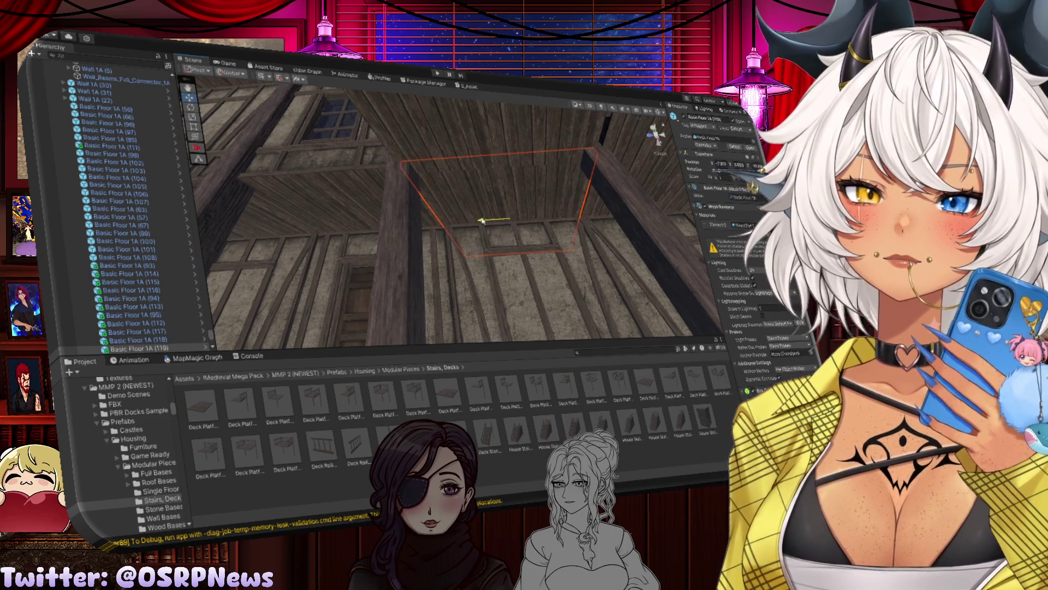
{"action": "left_click", "coordinate": [412, 130]}
{"action": "left_click_drag", "start_coordinate": [412, 130], "coordinate": [415, 232]}
{"action": "scroll", "coordinate": [366, 151], "scroll_direction": "down", "scroll_amount": 5}
{"action": "mouse_move", "coordinate": [366, 151]}
{"action": "left_mouse_down"}
{"action": "mouse_move", "coordinate": [518, 279]}
{"action": "mouse_move", "coordinate": [473, 263]}
{"action": "mouse_move", "coordinate": [487, 281]}
{"action": "mouse_move", "coordinate": [398, 285]}
{"action": "mouse_move", "coordinate": [339, 243]}
{"action": "mouse_move", "coordinate": [411, 295]}
{"action": "mouse_move", "coordinate": [534, 297]}
{"action": "mouse_move", "coordinate": [430, 243]}
{"action": "mouse_move", "coordinate": [519, 304]}
{"action": "mouse_move", "coordinate": [437, 276]}
{"action": "left_mouse_up"}
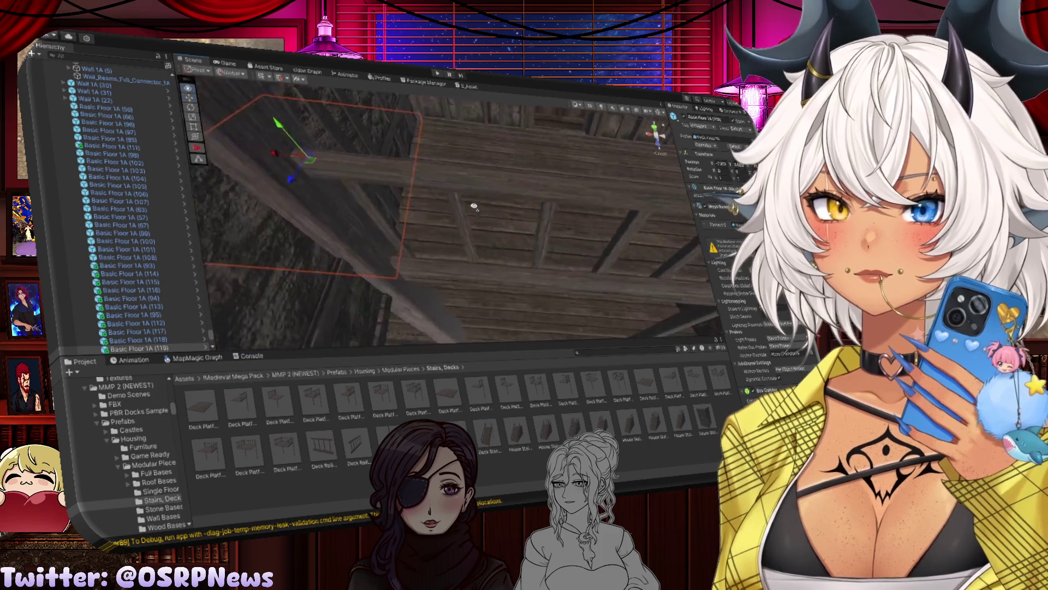
{"action": "left_click", "coordinate": [512, 195]}
{"action": "left_click", "coordinate": [452, 193]}
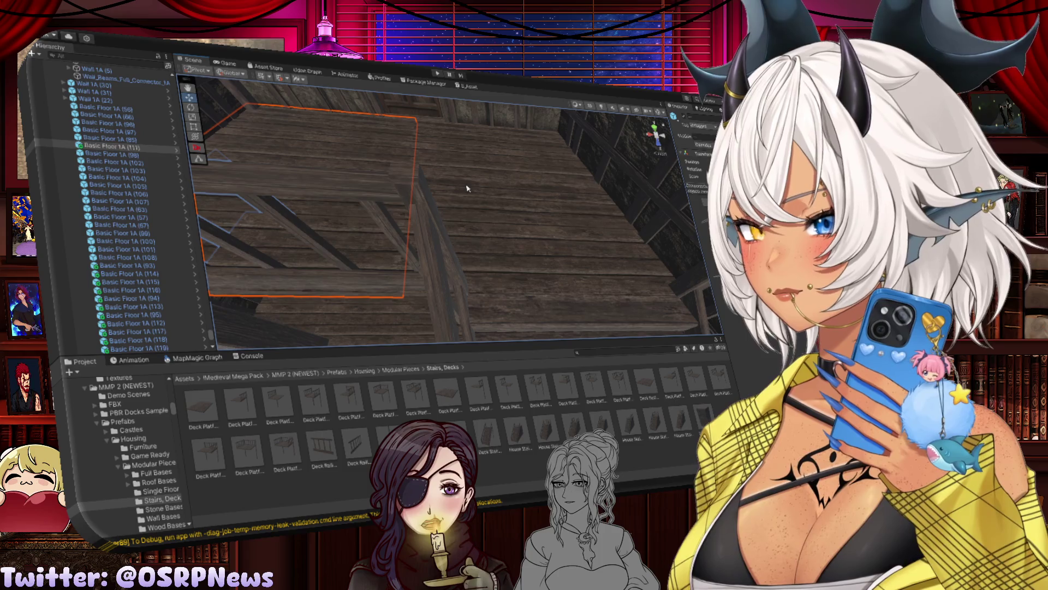
{"action": "left_click", "coordinate": [467, 189]}
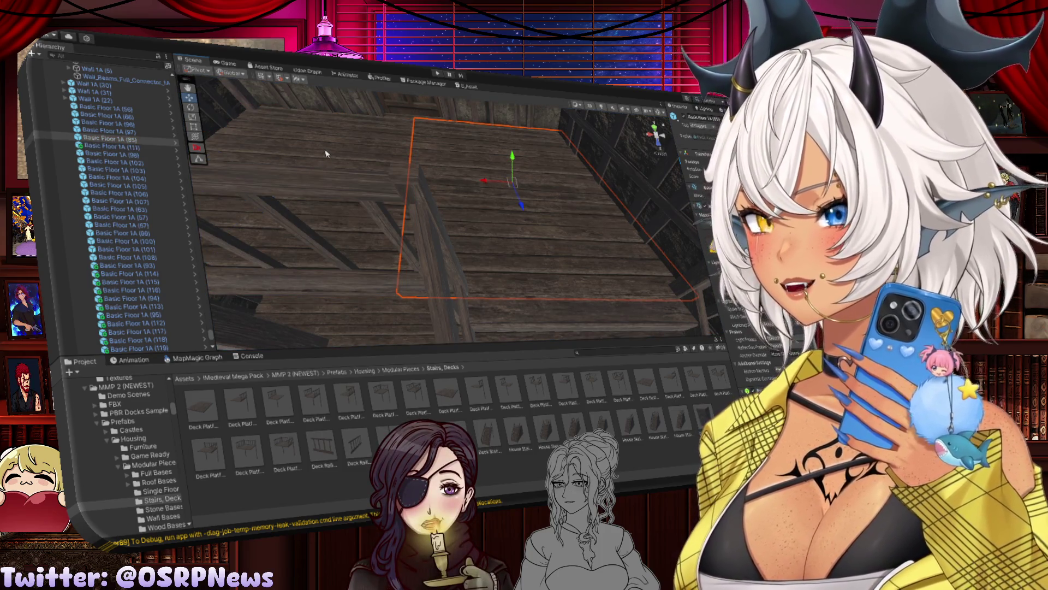
{"action": "left_click", "coordinate": [269, 174]}
{"action": "key", "text": "f"}
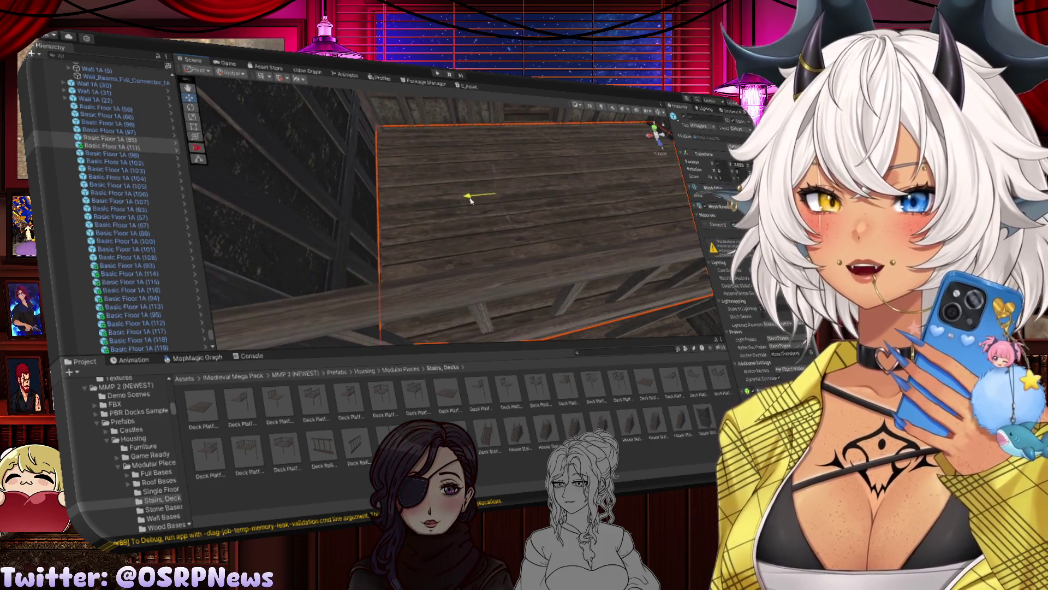
{"action": "left_click_drag", "start_coordinate": [471, 201], "coordinate": [453, 203]}
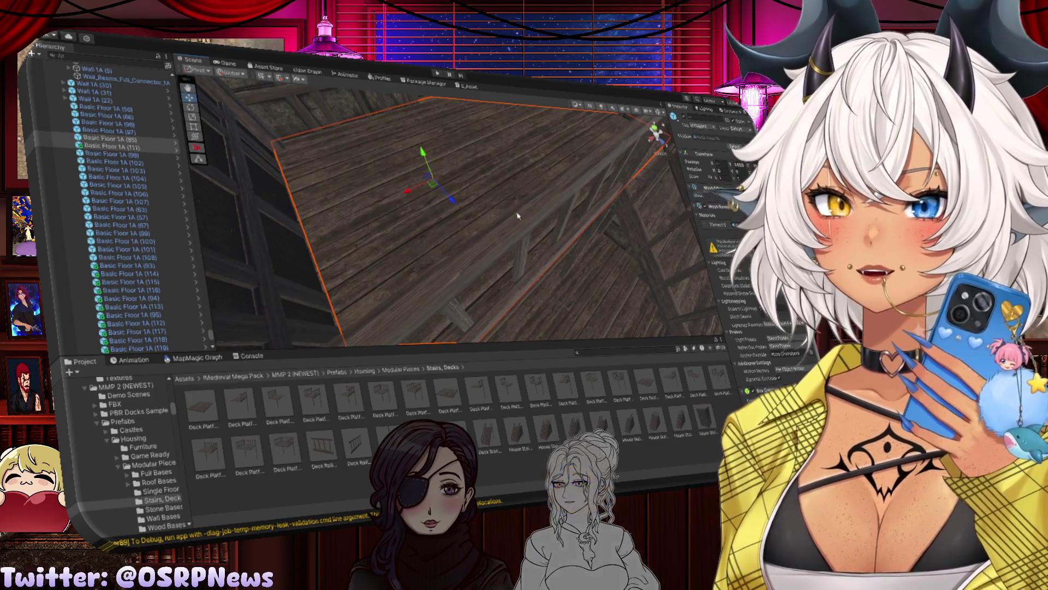
{"action": "mouse_move", "coordinate": [491, 218]}
{"action": "left_mouse_down"}
{"action": "mouse_move", "coordinate": [524, 207]}
{"action": "mouse_move", "coordinate": [476, 230]}
{"action": "mouse_move", "coordinate": [484, 224]}
{"action": "mouse_move", "coordinate": [468, 215]}
{"action": "mouse_move", "coordinate": [318, 177]}
{"action": "mouse_move", "coordinate": [435, 191]}
{"action": "mouse_move", "coordinate": [420, 218]}
{"action": "mouse_move", "coordinate": [369, 210]}
{"action": "mouse_move", "coordinate": [427, 210]}
{"action": "mouse_move", "coordinate": [420, 218]}
{"action": "left_mouse_up"}
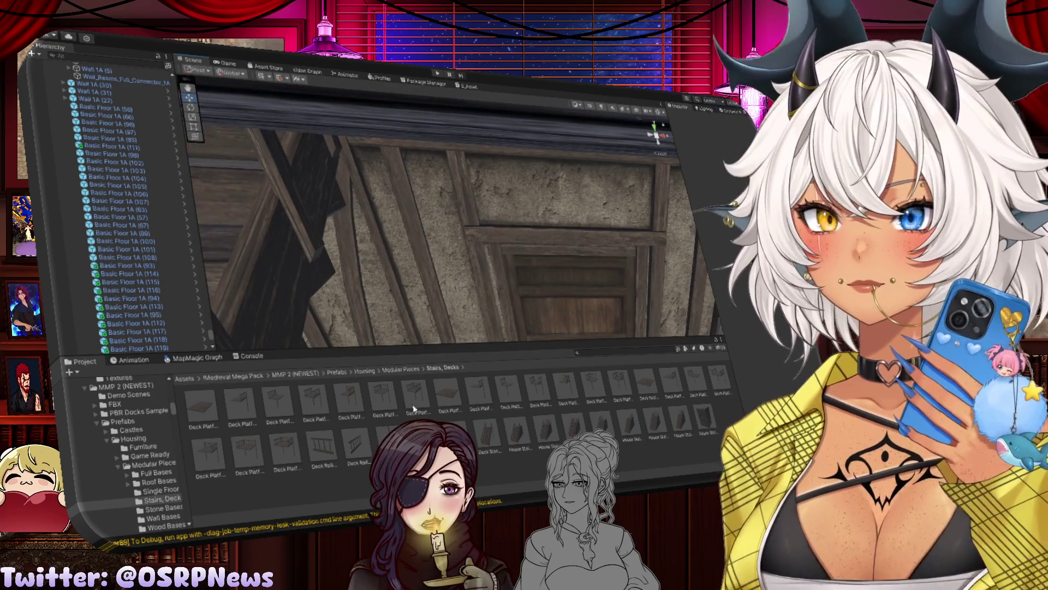
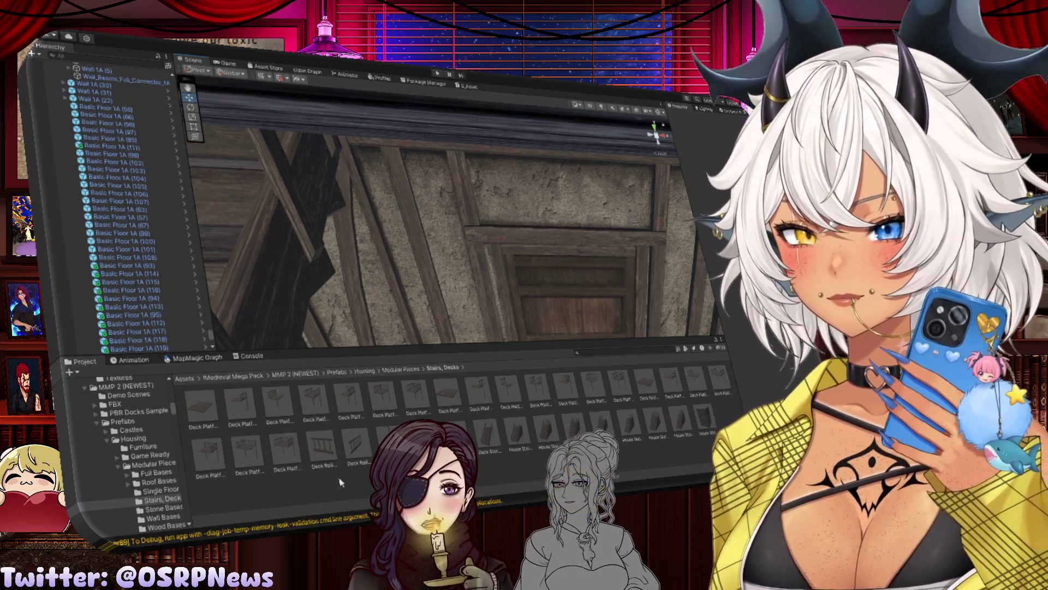
Step: Duplicate the Deck Stairs 3 staircase as Deck Stairs 3 (2) and frame the copy
{"action": "mouse_move", "coordinate": [513, 246]}
{"action": "left_mouse_down"}
{"action": "mouse_move", "coordinate": [528, 251]}
{"action": "mouse_move", "coordinate": [501, 250]}
{"action": "left_mouse_up"}
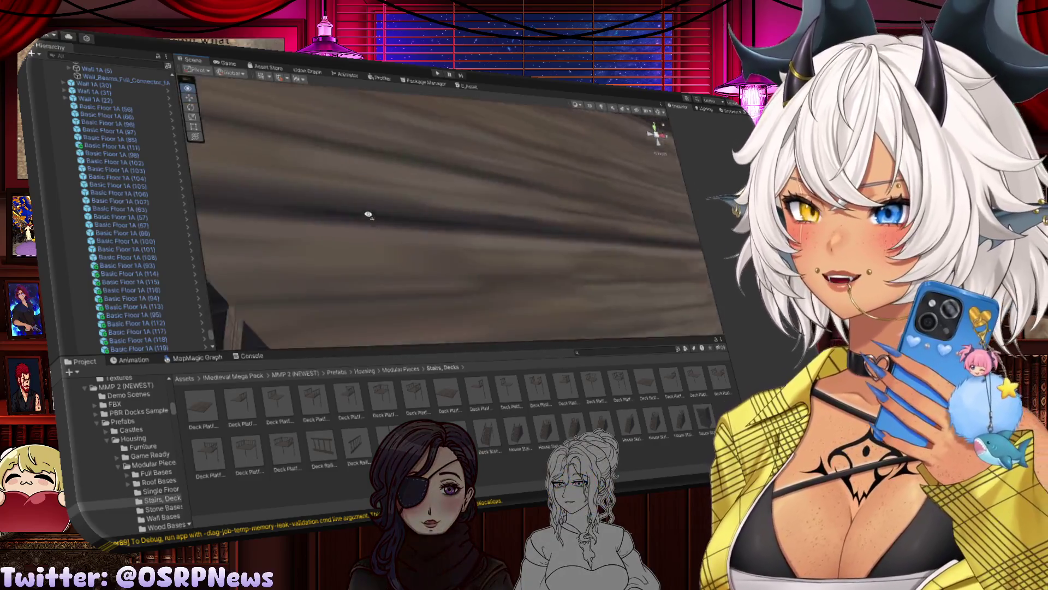
{"action": "left_click_drag", "start_coordinate": [368, 214], "coordinate": [499, 276]}
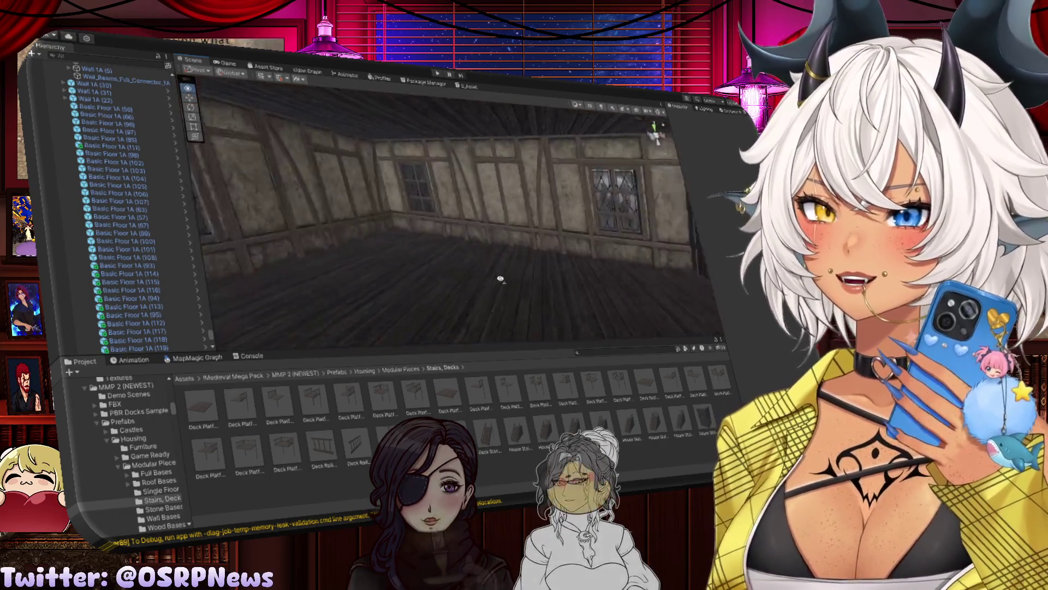
{"action": "mouse_move", "coordinate": [557, 231]}
{"action": "left_mouse_down"}
{"action": "mouse_move", "coordinate": [547, 248]}
{"action": "mouse_move", "coordinate": [584, 272]}
{"action": "mouse_move", "coordinate": [620, 263]}
{"action": "left_mouse_up"}
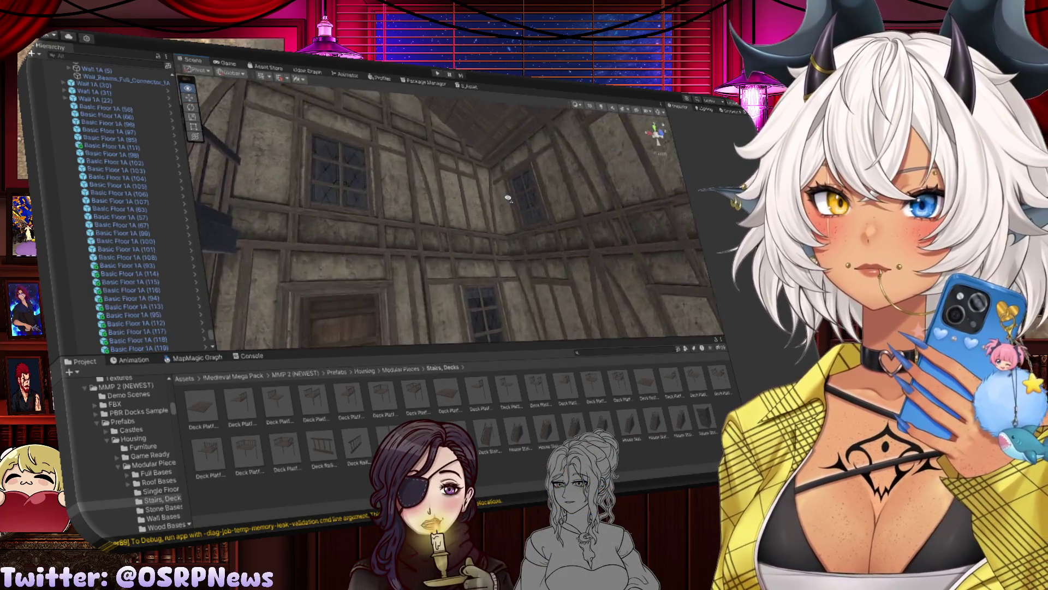
{"action": "left_click_drag", "start_coordinate": [507, 197], "coordinate": [571, 285]}
{"action": "left_click_drag", "start_coordinate": [658, 311], "coordinate": [536, 279]}
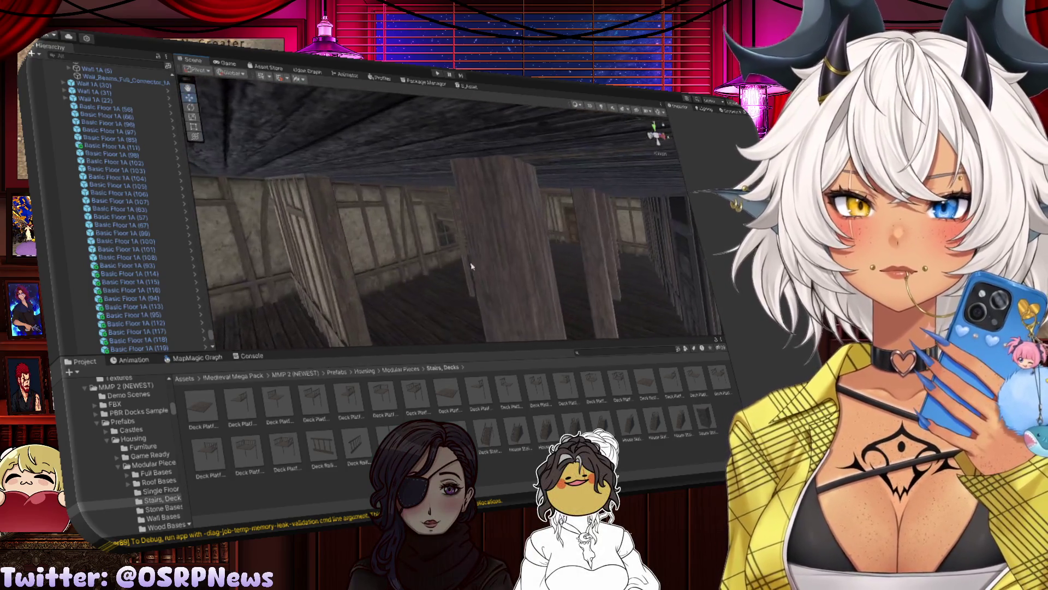
{"action": "left_click", "coordinate": [453, 216]}
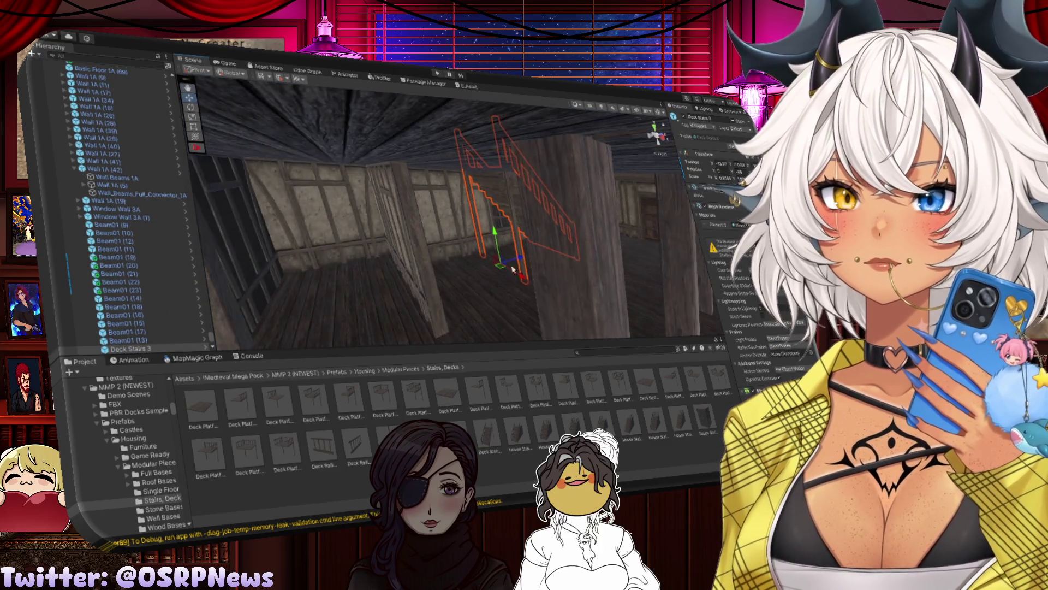
{"action": "key", "text": "ctrl+d"}
{"action": "key", "text": "f"}
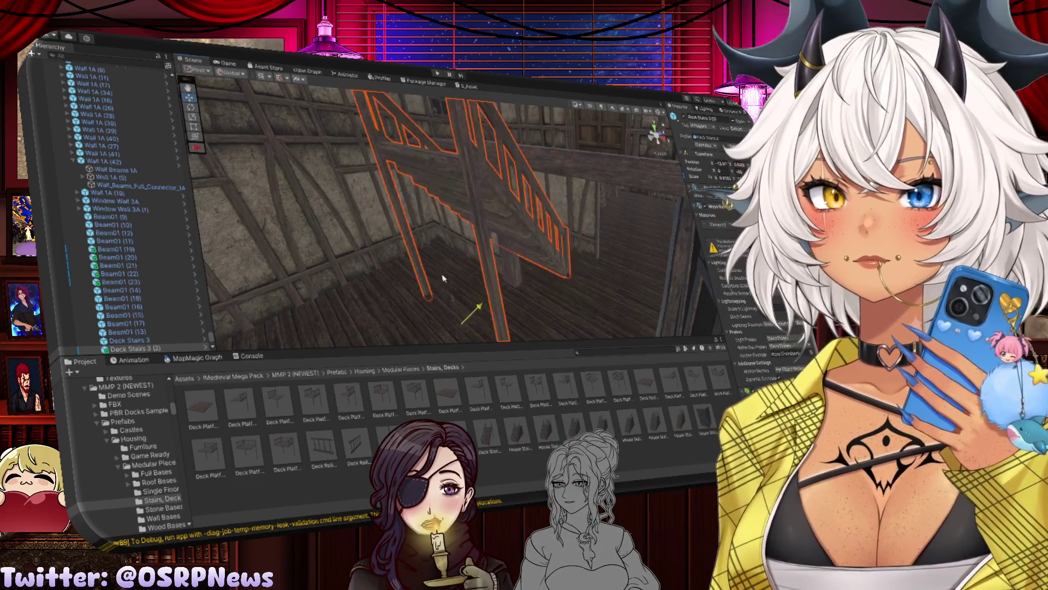
Step: Orbit around the staircase copy from above and the opposite side to inspect it
{"action": "mouse_move", "coordinate": [445, 322]}
{"action": "left_mouse_down"}
{"action": "mouse_move", "coordinate": [345, 246]}
{"action": "mouse_move", "coordinate": [456, 273]}
{"action": "mouse_move", "coordinate": [492, 268]}
{"action": "mouse_move", "coordinate": [445, 312]}
{"action": "mouse_move", "coordinate": [476, 320]}
{"action": "mouse_move", "coordinate": [404, 280]}
{"action": "left_mouse_up"}
{"action": "key", "text": "w"}
{"action": "key", "text": "w"}
{"action": "mouse_move", "coordinate": [505, 299]}
{"action": "left_mouse_down"}
{"action": "mouse_move", "coordinate": [590, 293]}
{"action": "mouse_move", "coordinate": [562, 306]}
{"action": "mouse_move", "coordinate": [537, 254]}
{"action": "mouse_move", "coordinate": [452, 303]}
{"action": "mouse_move", "coordinate": [554, 309]}
{"action": "left_mouse_up"}
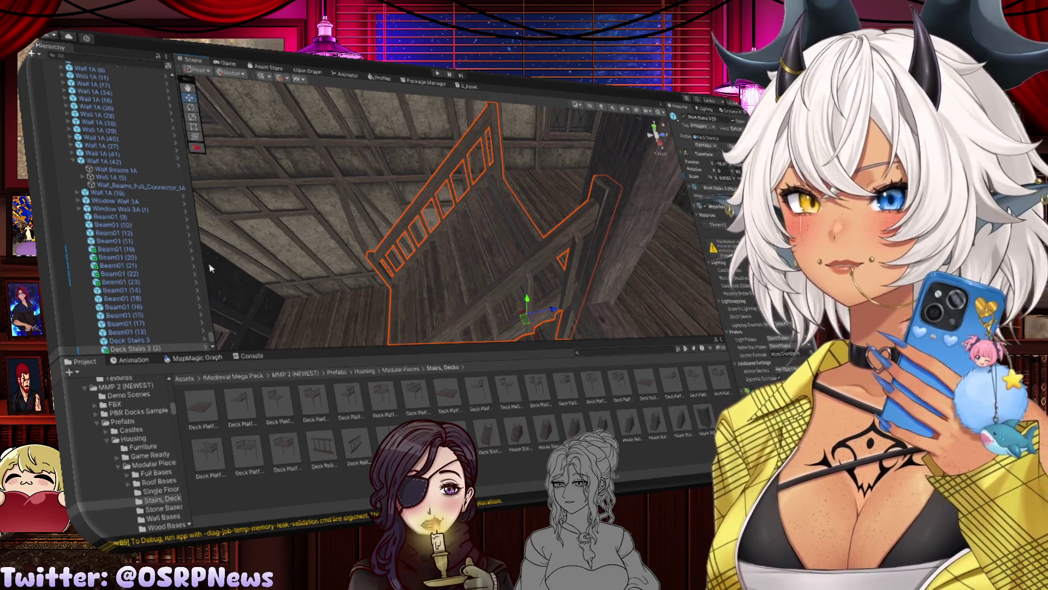
{"action": "mouse_move", "coordinate": [535, 240]}
{"action": "left_mouse_down"}
{"action": "mouse_move", "coordinate": [569, 249]}
{"action": "mouse_move", "coordinate": [522, 285]}
{"action": "mouse_move", "coordinate": [525, 294]}
{"action": "mouse_move", "coordinate": [506, 265]}
{"action": "mouse_move", "coordinate": [381, 269]}
{"action": "left_mouse_up"}
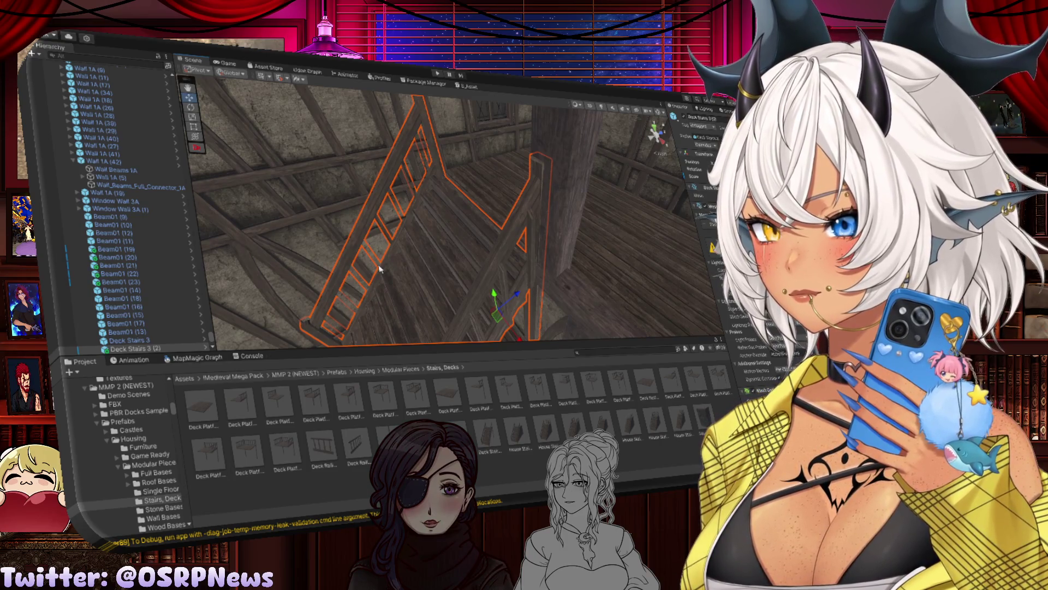
{"action": "mouse_move", "coordinate": [380, 268]}
{"action": "left_mouse_down"}
{"action": "mouse_move", "coordinate": [436, 244]}
{"action": "mouse_move", "coordinate": [463, 282]}
{"action": "mouse_move", "coordinate": [534, 268]}
{"action": "mouse_move", "coordinate": [498, 213]}
{"action": "mouse_move", "coordinate": [459, 223]}
{"action": "mouse_move", "coordinate": [504, 231]}
{"action": "mouse_move", "coordinate": [509, 294]}
{"action": "mouse_move", "coordinate": [480, 224]}
{"action": "left_mouse_up"}
{"action": "left_click", "coordinate": [469, 202]}
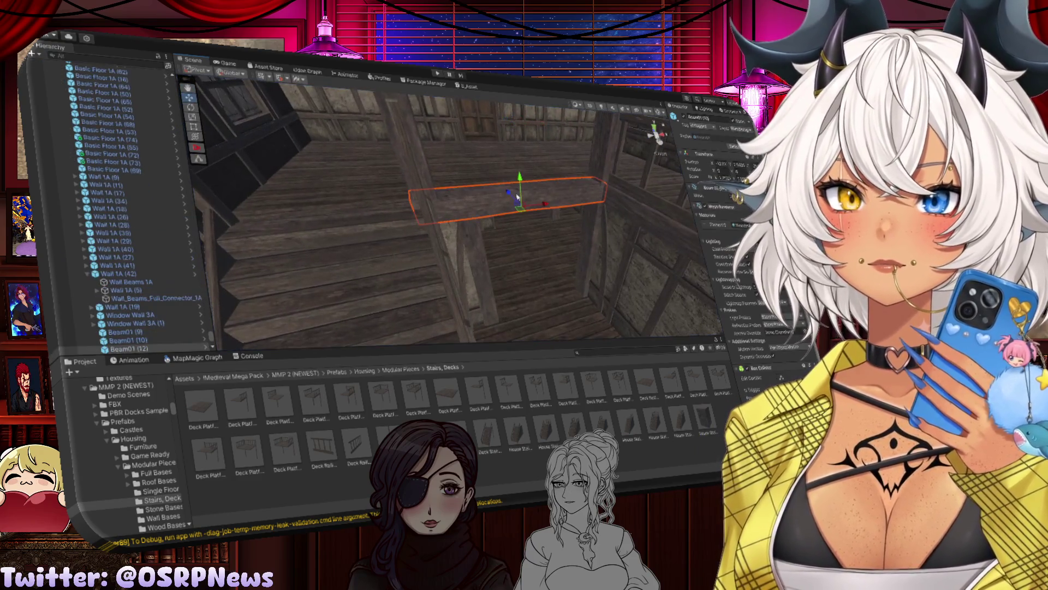
Step: Slide the selected floor beam sideways along X and view it from new angles
{"action": "mouse_move", "coordinate": [539, 204]}
{"action": "left_mouse_down"}
{"action": "mouse_move", "coordinate": [556, 206]}
{"action": "mouse_move", "coordinate": [526, 221]}
{"action": "mouse_move", "coordinate": [498, 266]}
{"action": "mouse_move", "coordinate": [417, 247]}
{"action": "mouse_move", "coordinate": [433, 227]}
{"action": "mouse_move", "coordinate": [425, 234]}
{"action": "mouse_move", "coordinate": [554, 254]}
{"action": "left_mouse_up"}
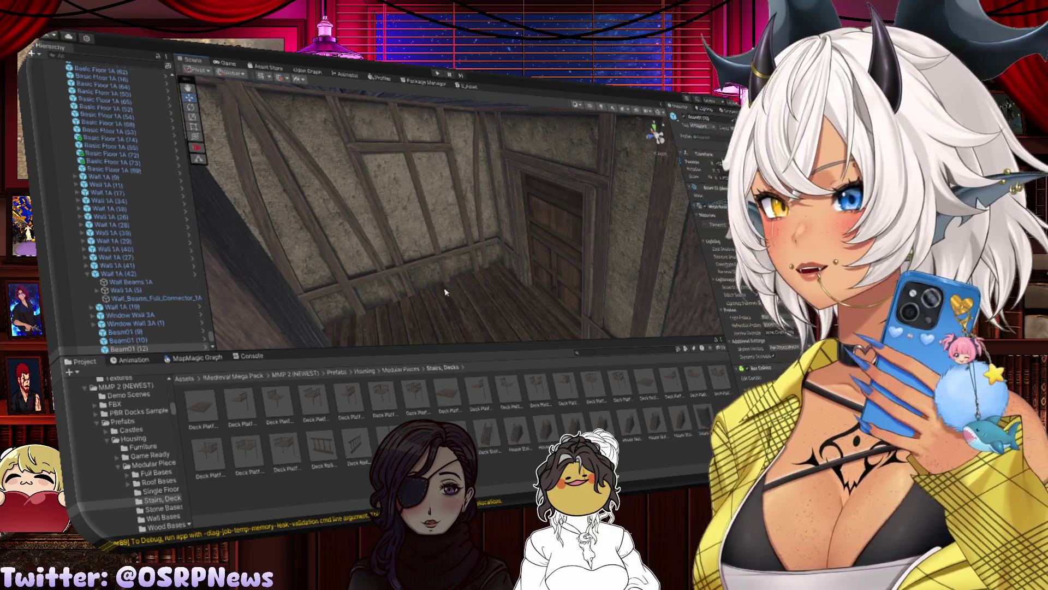
{"action": "left_click_drag", "start_coordinate": [345, 284], "coordinate": [373, 284]}
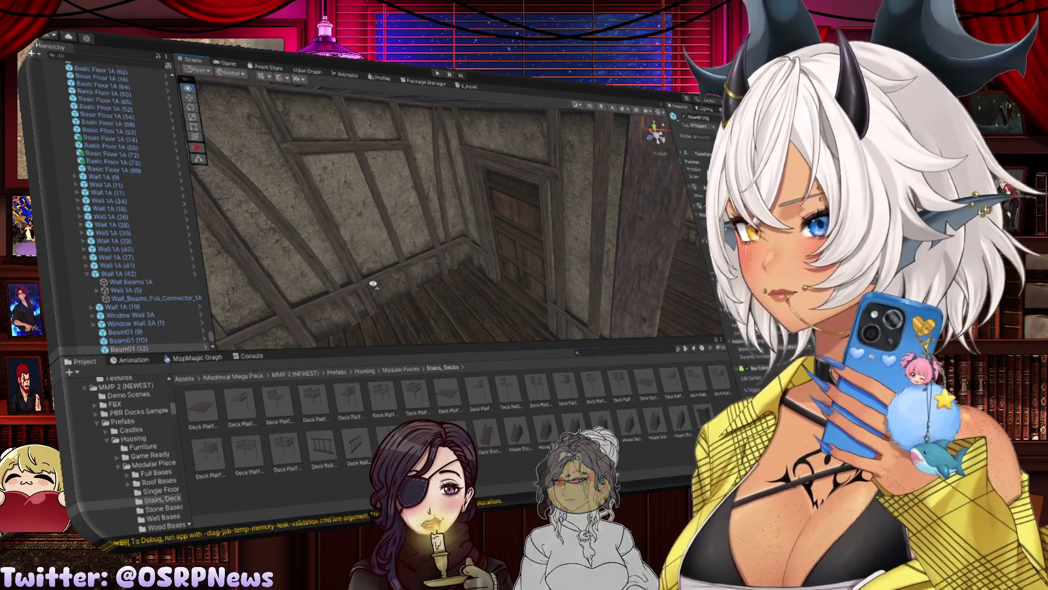
{"action": "mouse_move", "coordinate": [373, 283]}
{"action": "left_mouse_down"}
{"action": "mouse_move", "coordinate": [476, 277]}
{"action": "mouse_move", "coordinate": [351, 240]}
{"action": "mouse_move", "coordinate": [309, 250]}
{"action": "left_mouse_up"}
{"action": "left_click_drag", "start_coordinate": [305, 253], "coordinate": [404, 260]}
Step: Delete the window wall and the doorway wall from the interior
{"action": "left_click", "coordinate": [427, 260]}
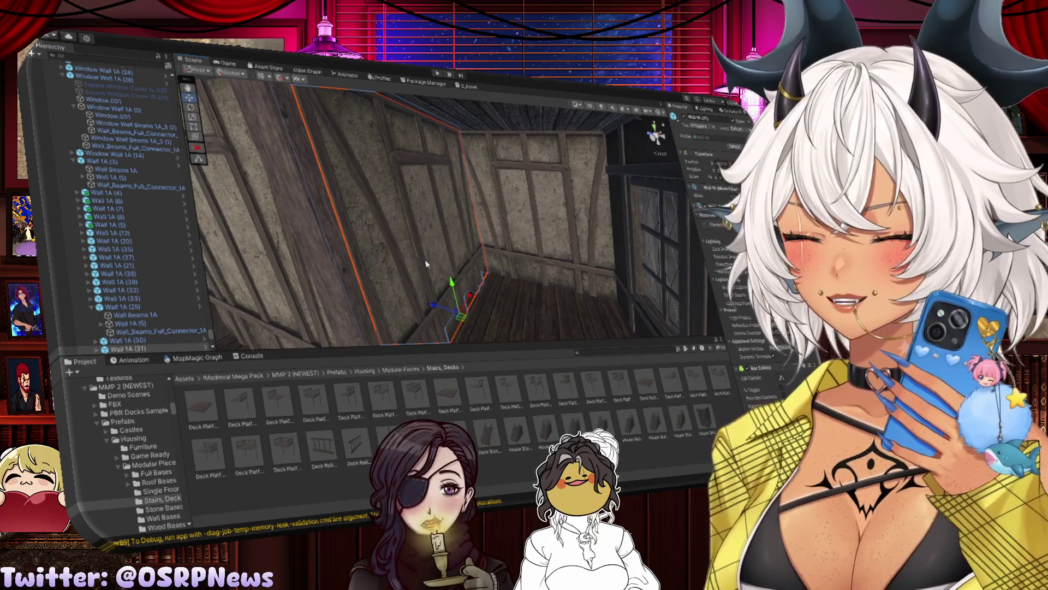
{"action": "key", "text": "Delete"}
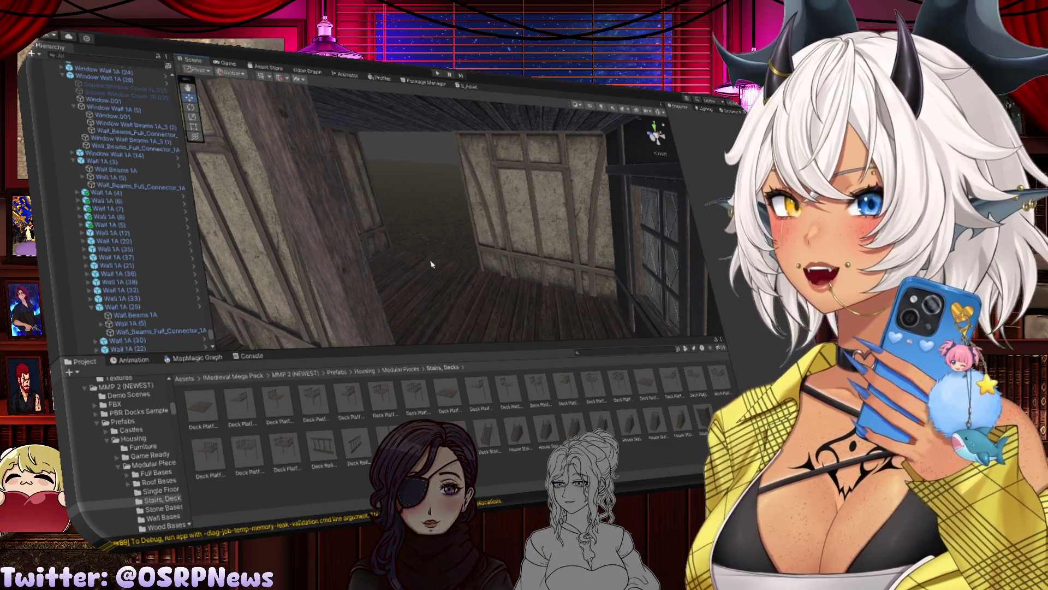
{"action": "mouse_move", "coordinate": [428, 266]}
{"action": "left_mouse_down"}
{"action": "mouse_move", "coordinate": [366, 252]}
{"action": "mouse_move", "coordinate": [453, 255]}
{"action": "mouse_move", "coordinate": [565, 290]}
{"action": "mouse_move", "coordinate": [442, 252]}
{"action": "left_mouse_up"}
{"action": "left_click", "coordinate": [449, 253]}
{"action": "key", "text": "Delete"}
Step: Shift the wall beam sideways along X, then frame Merchant House Interior (1)
{"action": "left_click", "coordinate": [441, 251]}
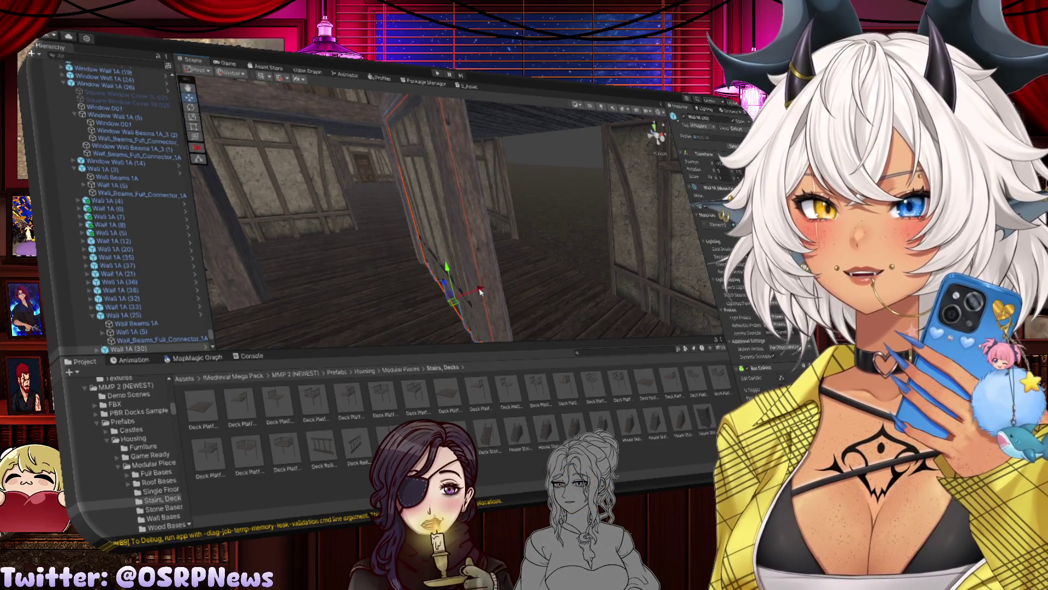
{"action": "mouse_move", "coordinate": [480, 292]}
{"action": "left_mouse_down"}
{"action": "mouse_move", "coordinate": [576, 269]}
{"action": "mouse_move", "coordinate": [517, 305]}
{"action": "mouse_move", "coordinate": [503, 296]}
{"action": "left_mouse_up"}
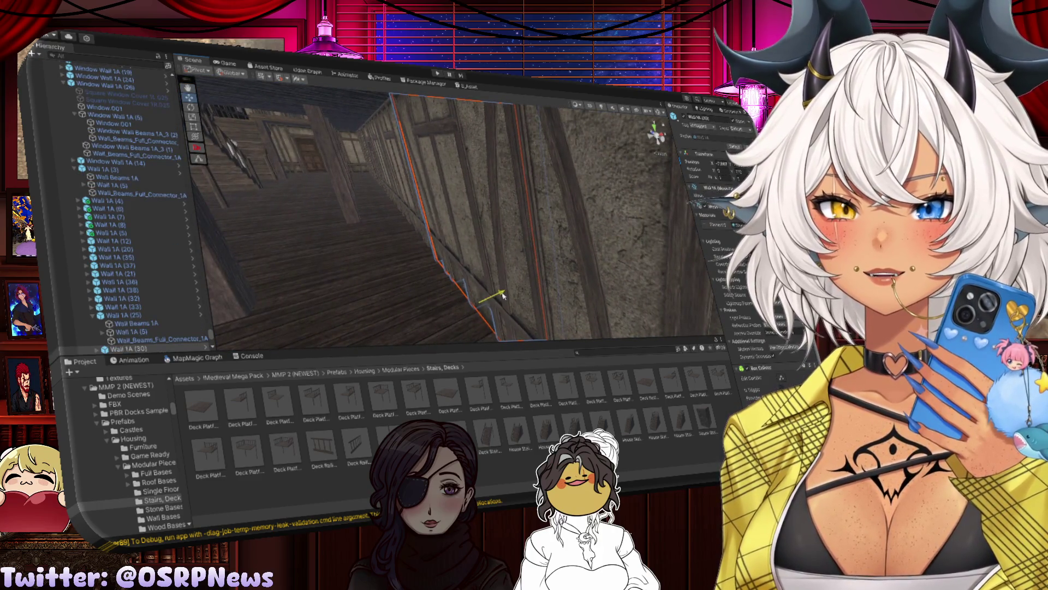
{"action": "left_click", "coordinate": [423, 302]}
{"action": "key", "text": "f"}
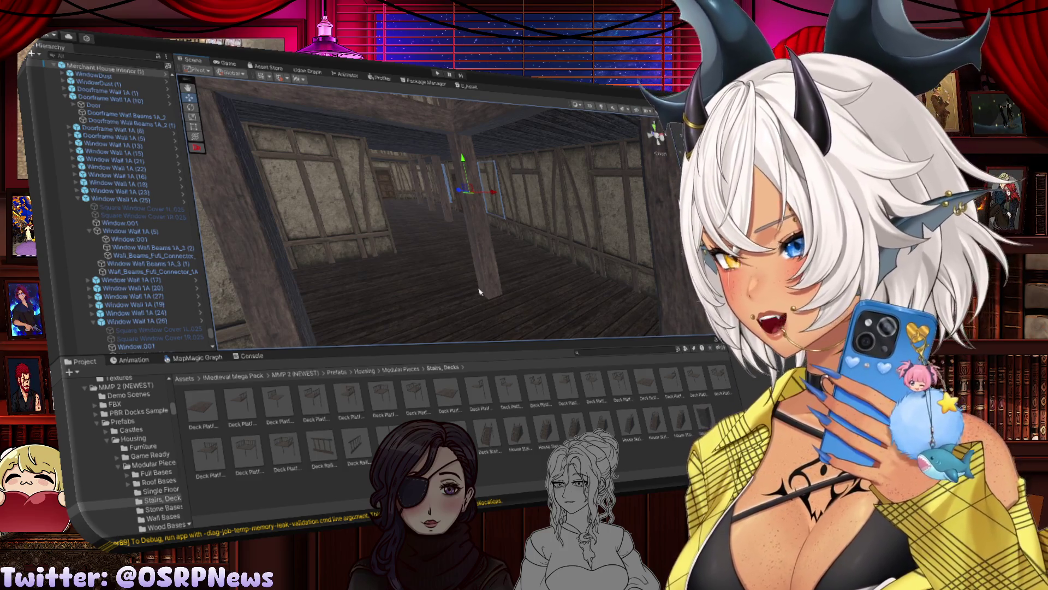
{"action": "left_click_drag", "start_coordinate": [478, 292], "coordinate": [517, 309]}
{"action": "left_click", "coordinate": [431, 292]}
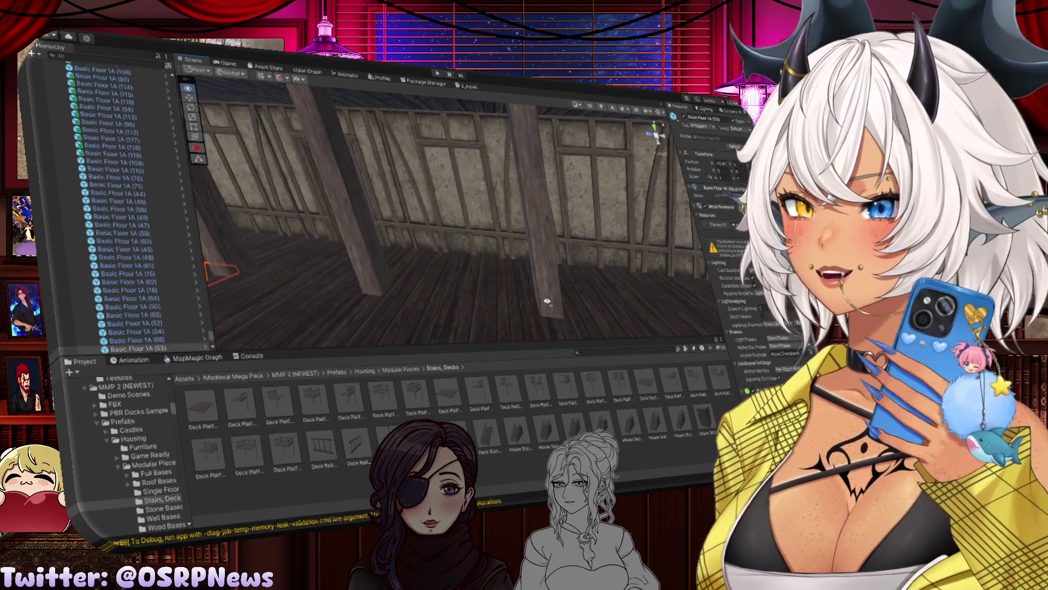
{"action": "mouse_move", "coordinate": [547, 301]}
{"action": "left_mouse_down"}
{"action": "mouse_move", "coordinate": [563, 278]}
{"action": "mouse_move", "coordinate": [429, 279]}
{"action": "mouse_move", "coordinate": [634, 289]}
{"action": "left_mouse_up"}
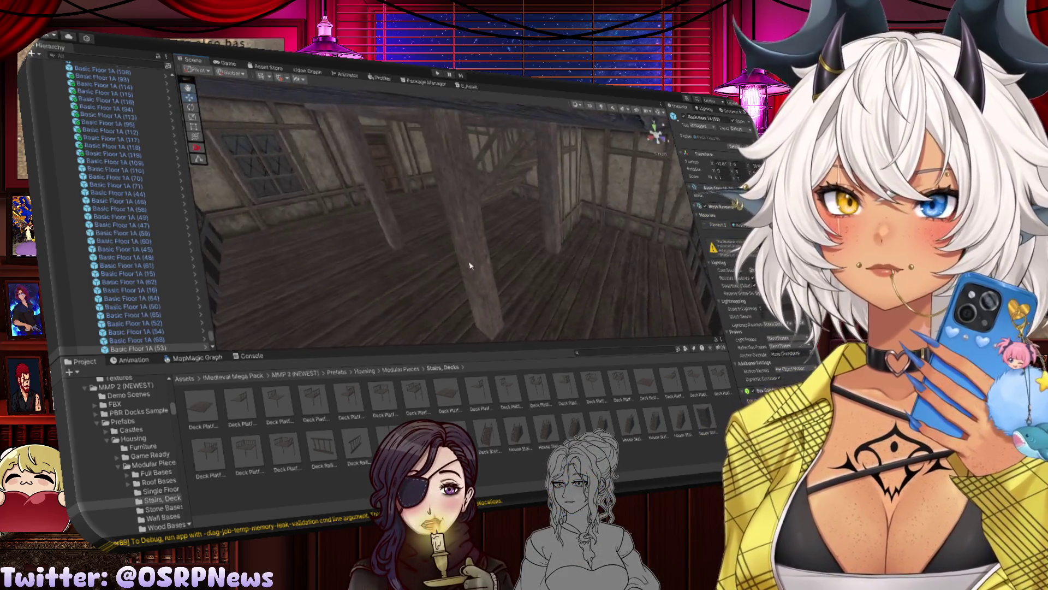
{"action": "left_click_drag", "start_coordinate": [436, 217], "coordinate": [499, 250]}
{"action": "left_click", "coordinate": [530, 244]}
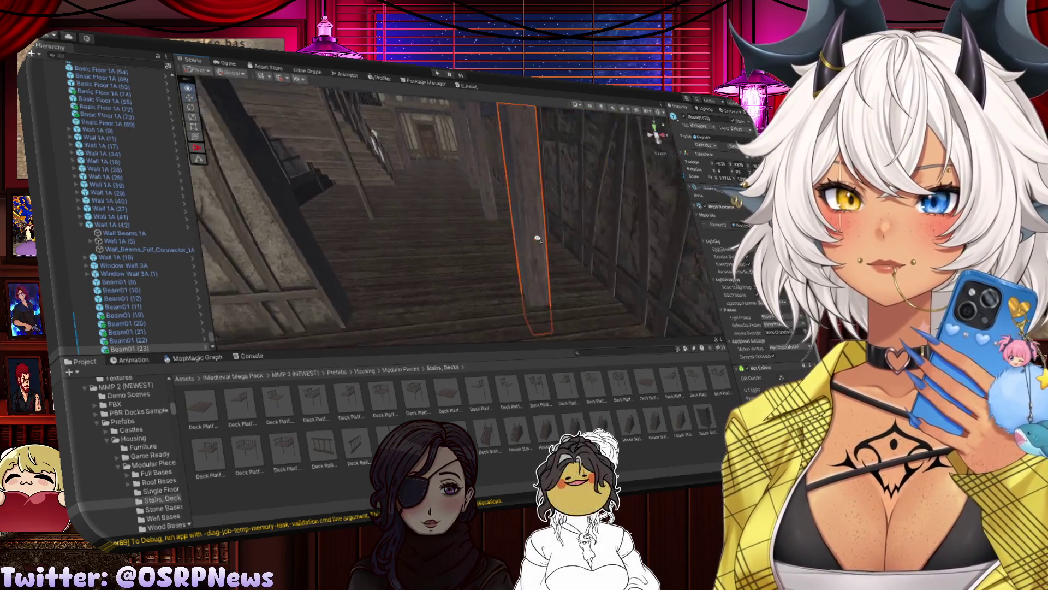
{"action": "left_click_drag", "start_coordinate": [405, 220], "coordinate": [405, 220]}
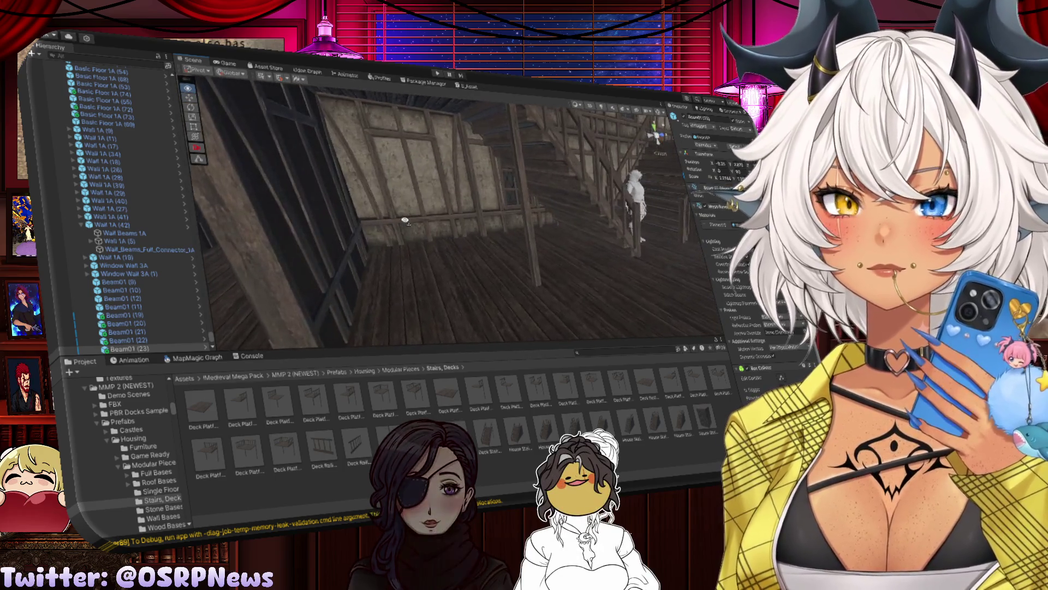
{"action": "left_click", "coordinate": [363, 245]}
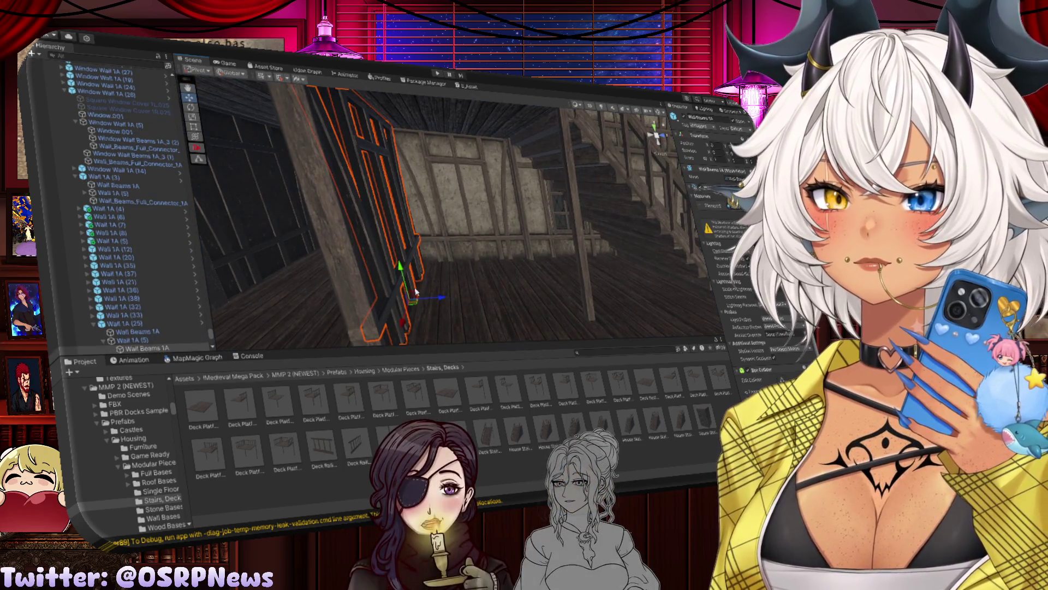
Step: Rotate the wall piece beside the stairs about its vertical axis to stand edge-on
{"action": "left_click", "coordinate": [357, 292]}
{"action": "left_click", "coordinate": [355, 291]}
{"action": "mouse_move", "coordinate": [355, 291]}
{"action": "left_mouse_down"}
{"action": "mouse_move", "coordinate": [436, 293]}
{"action": "mouse_move", "coordinate": [426, 235]}
{"action": "mouse_move", "coordinate": [459, 243]}
{"action": "mouse_move", "coordinate": [454, 227]}
{"action": "mouse_move", "coordinate": [398, 224]}
{"action": "left_mouse_up"}
{"action": "left_click", "coordinate": [428, 227]}
{"action": "left_click", "coordinate": [554, 264]}
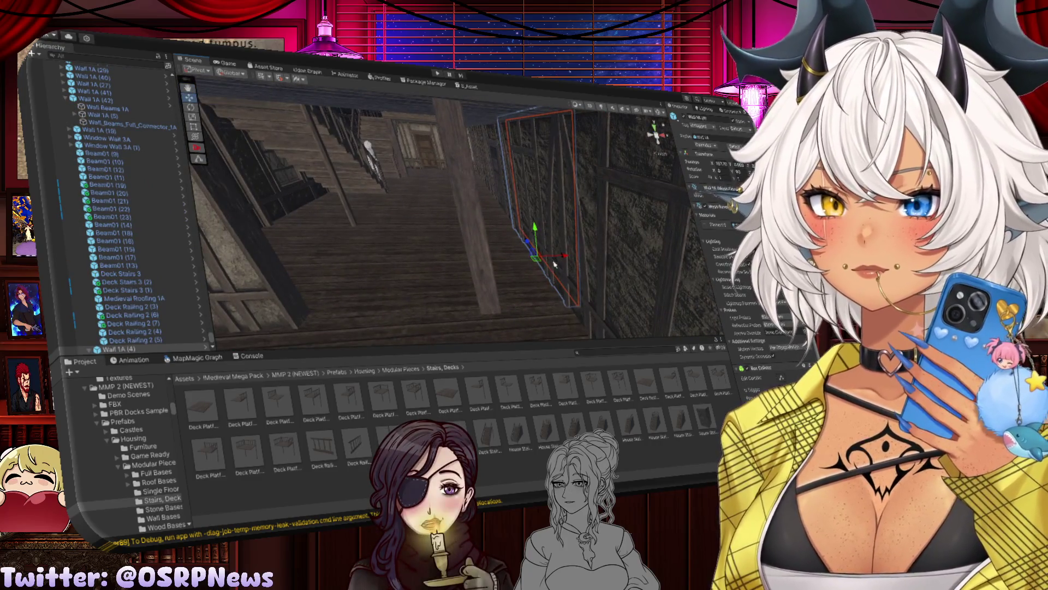
{"action": "mouse_move", "coordinate": [554, 264]}
{"action": "left_mouse_down"}
{"action": "mouse_move", "coordinate": [306, 196]}
{"action": "mouse_move", "coordinate": [396, 224]}
{"action": "left_mouse_up"}
{"action": "left_click_drag", "start_coordinate": [463, 315], "coordinate": [298, 344]}
{"action": "scroll", "coordinate": [327, 339], "scroll_direction": "up", "scroll_amount": 5}
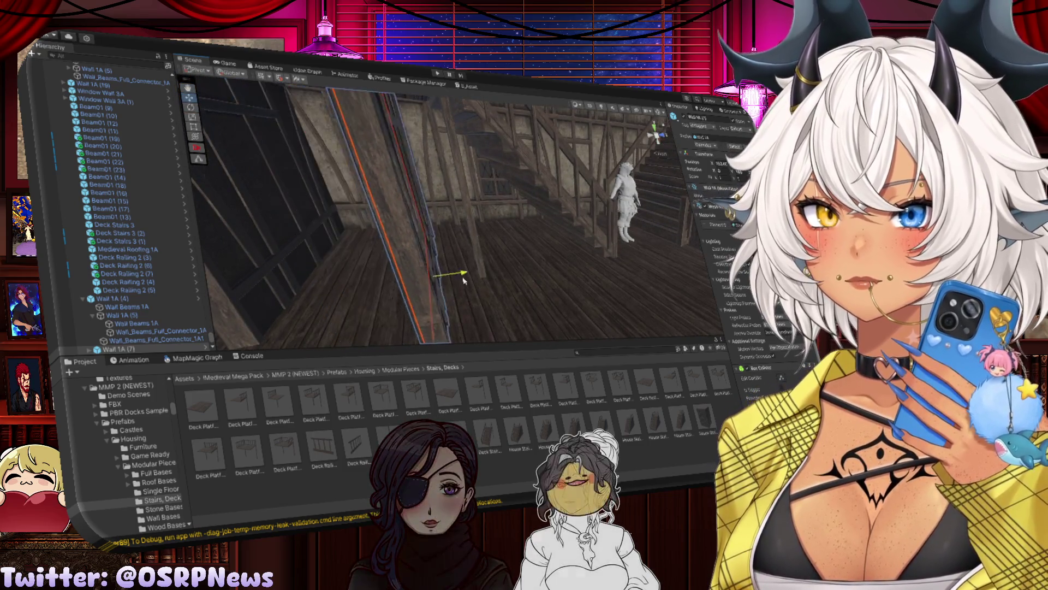
{"action": "mouse_move", "coordinate": [431, 281]}
{"action": "left_mouse_down"}
{"action": "mouse_move", "coordinate": [602, 280]}
{"action": "mouse_move", "coordinate": [445, 255]}
{"action": "mouse_move", "coordinate": [503, 307]}
{"action": "mouse_move", "coordinate": [497, 326]}
{"action": "left_mouse_up"}
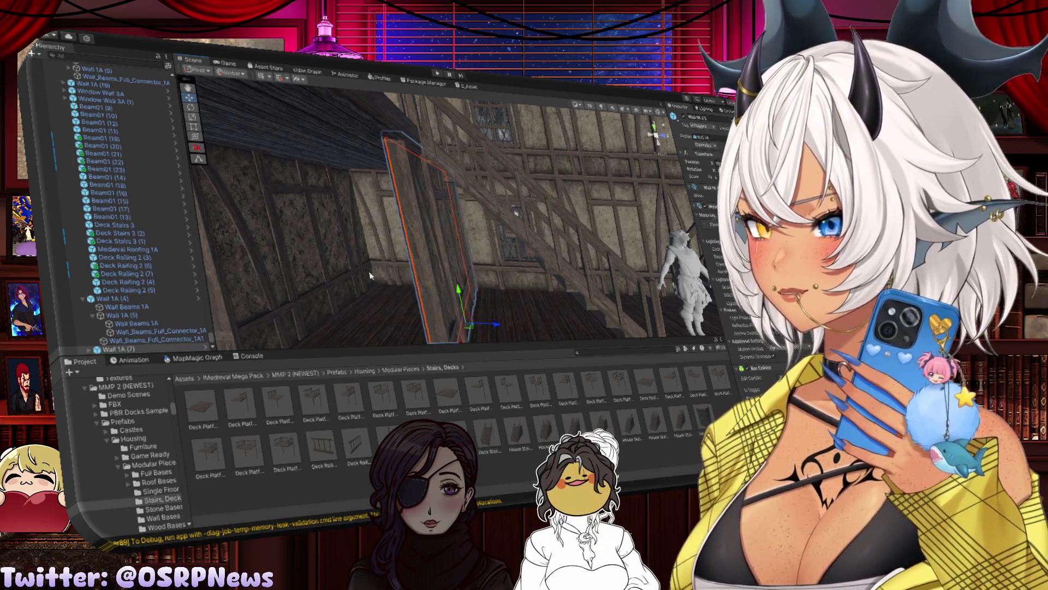
{"action": "mouse_move", "coordinate": [370, 276]}
{"action": "left_mouse_down"}
{"action": "mouse_move", "coordinate": [429, 309]}
{"action": "mouse_move", "coordinate": [529, 299]}
{"action": "left_mouse_up"}
{"action": "left_click", "coordinate": [536, 297]}
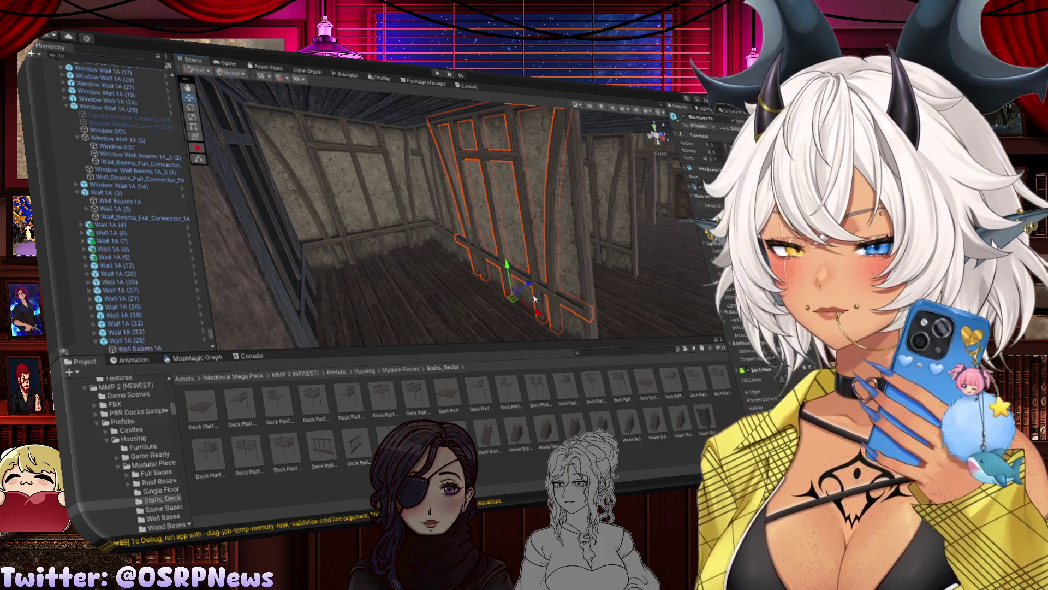
Step: Check beams Beam01 (23), (13) and (24), moving Beam01 (24) to the right
{"action": "left_click", "coordinate": [523, 275]}
{"action": "mouse_move", "coordinate": [523, 275]}
{"action": "left_mouse_down"}
{"action": "mouse_move", "coordinate": [557, 224]}
{"action": "mouse_move", "coordinate": [454, 250]}
{"action": "mouse_move", "coordinate": [586, 273]}
{"action": "mouse_move", "coordinate": [658, 133]}
{"action": "mouse_move", "coordinate": [600, 235]}
{"action": "left_mouse_up"}
{"action": "left_click", "coordinate": [546, 243]}
{"action": "mouse_move", "coordinate": [550, 206]}
{"action": "left_mouse_down"}
{"action": "mouse_move", "coordinate": [586, 246]}
{"action": "mouse_move", "coordinate": [417, 264]}
{"action": "mouse_move", "coordinate": [429, 266]}
{"action": "mouse_move", "coordinate": [415, 256]}
{"action": "mouse_move", "coordinate": [426, 251]}
{"action": "left_mouse_up"}
{"action": "left_click", "coordinate": [491, 259]}
{"action": "left_click", "coordinate": [431, 268]}
{"action": "left_click", "coordinate": [440, 229]}
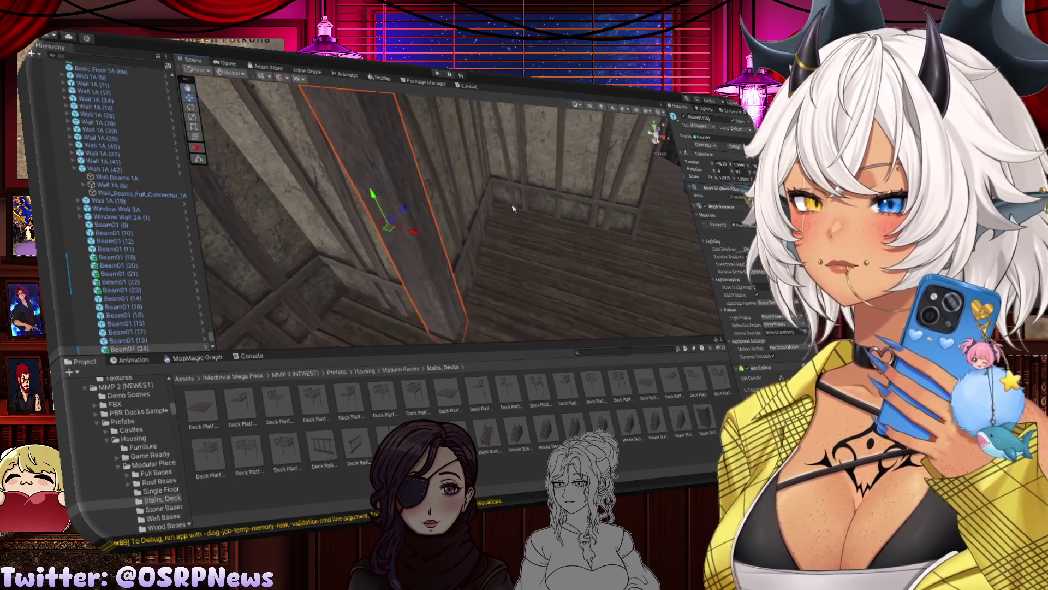
{"action": "mouse_move", "coordinate": [513, 208]}
{"action": "left_mouse_down"}
{"action": "mouse_move", "coordinate": [408, 254]}
{"action": "mouse_move", "coordinate": [382, 234]}
{"action": "left_mouse_up"}
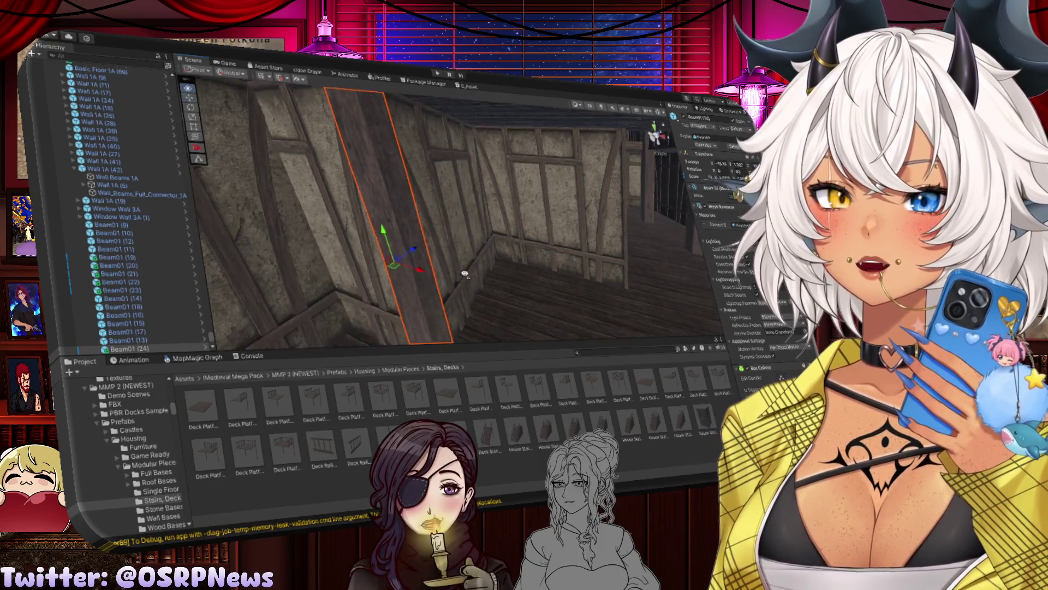
{"action": "left_click", "coordinate": [479, 283]}
{"action": "mouse_move", "coordinate": [479, 283]}
{"action": "left_mouse_down"}
{"action": "mouse_move", "coordinate": [504, 273]}
{"action": "mouse_move", "coordinate": [416, 258]}
{"action": "mouse_move", "coordinate": [379, 269]}
{"action": "mouse_move", "coordinate": [461, 271]}
{"action": "mouse_move", "coordinate": [402, 241]}
{"action": "mouse_move", "coordinate": [416, 252]}
{"action": "left_mouse_up"}
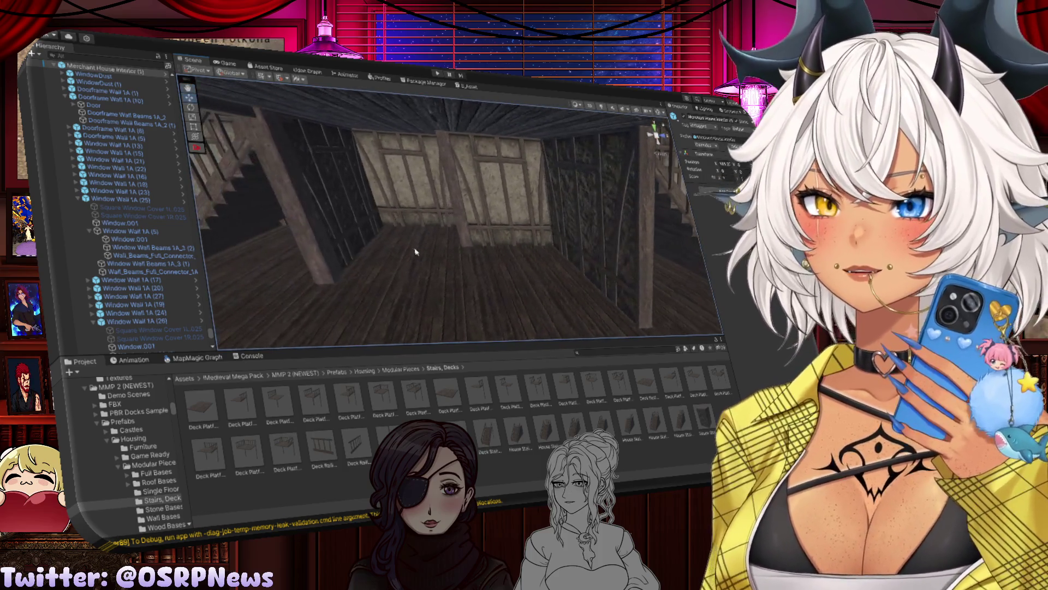
Step: Duplicate Beam01 (24) twice, sliding each copy sideways along the X axis
{"action": "left_click", "coordinate": [464, 232]}
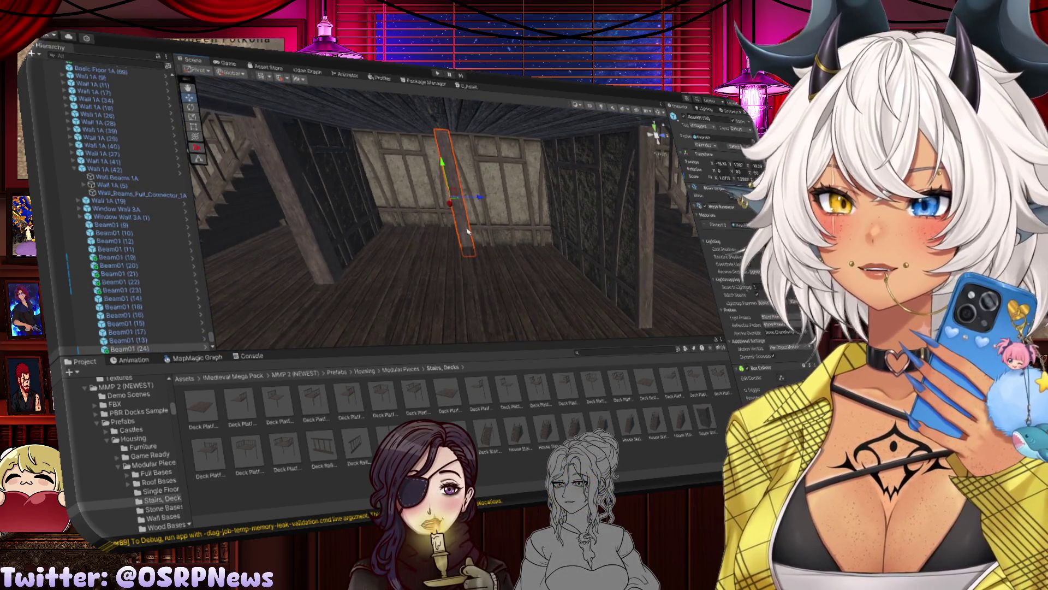
{"action": "key", "text": "ctrl+d"}
{"action": "mouse_move", "coordinate": [479, 197]}
{"action": "left_mouse_down"}
{"action": "mouse_move", "coordinate": [566, 210]}
{"action": "mouse_move", "coordinate": [467, 212]}
{"action": "left_mouse_up"}
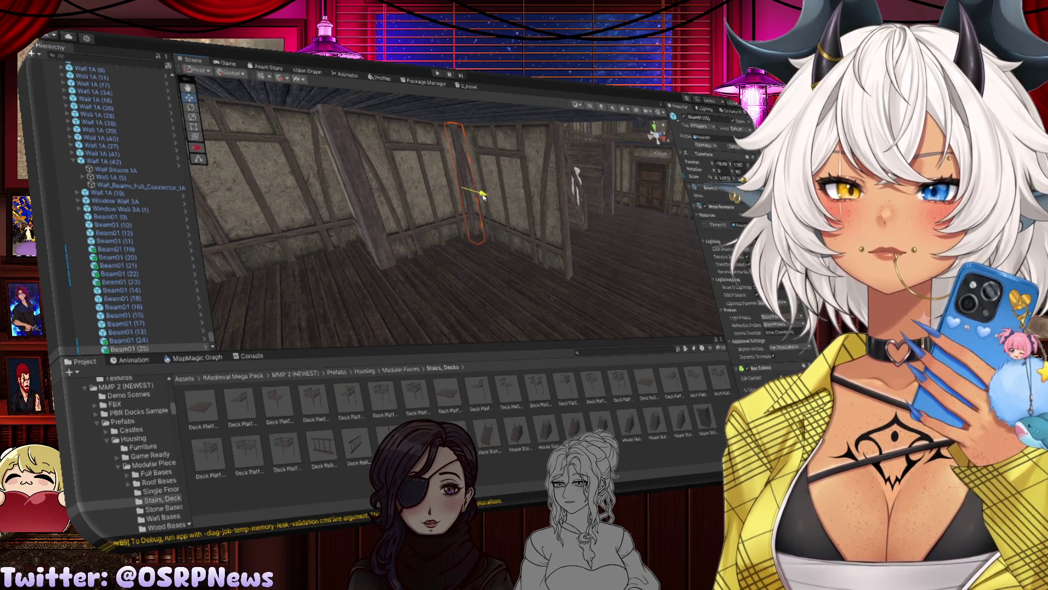
{"action": "key", "text": "ctrl+d"}
{"action": "mouse_move", "coordinate": [483, 196]}
{"action": "left_mouse_down"}
{"action": "mouse_move", "coordinate": [575, 235]}
{"action": "mouse_move", "coordinate": [500, 224]}
{"action": "mouse_move", "coordinate": [479, 233]}
{"action": "left_mouse_up"}
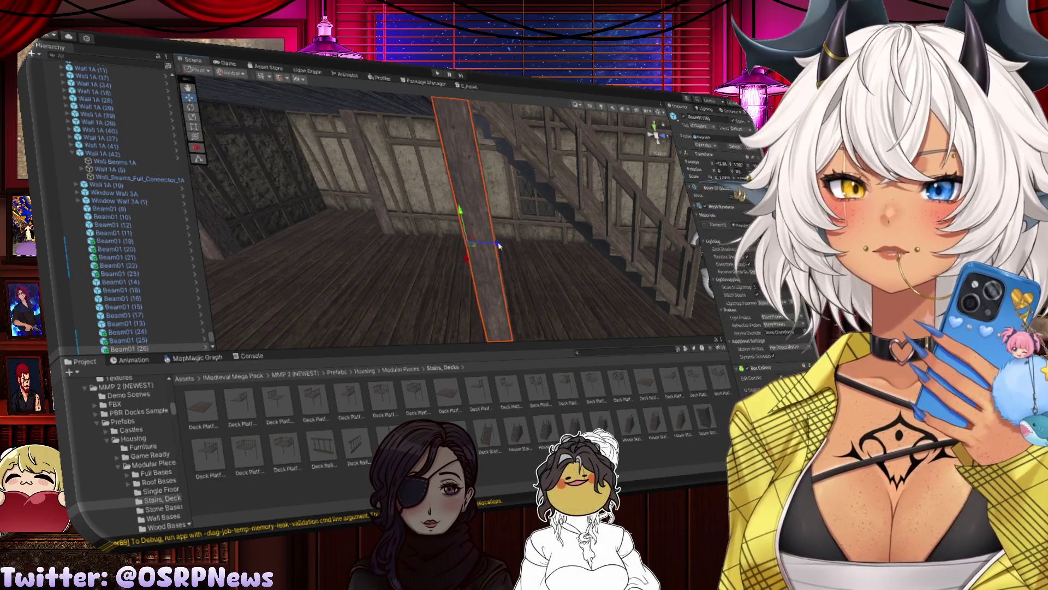
{"action": "mouse_move", "coordinate": [485, 244]}
{"action": "left_mouse_down"}
{"action": "mouse_move", "coordinate": [386, 244]}
{"action": "mouse_move", "coordinate": [491, 278]}
{"action": "mouse_move", "coordinate": [557, 332]}
{"action": "mouse_move", "coordinate": [545, 261]}
{"action": "mouse_move", "coordinate": [558, 282]}
{"action": "mouse_move", "coordinate": [598, 298]}
{"action": "mouse_move", "coordinate": [548, 269]}
{"action": "left_mouse_up"}
{"action": "left_click", "coordinate": [584, 293]}
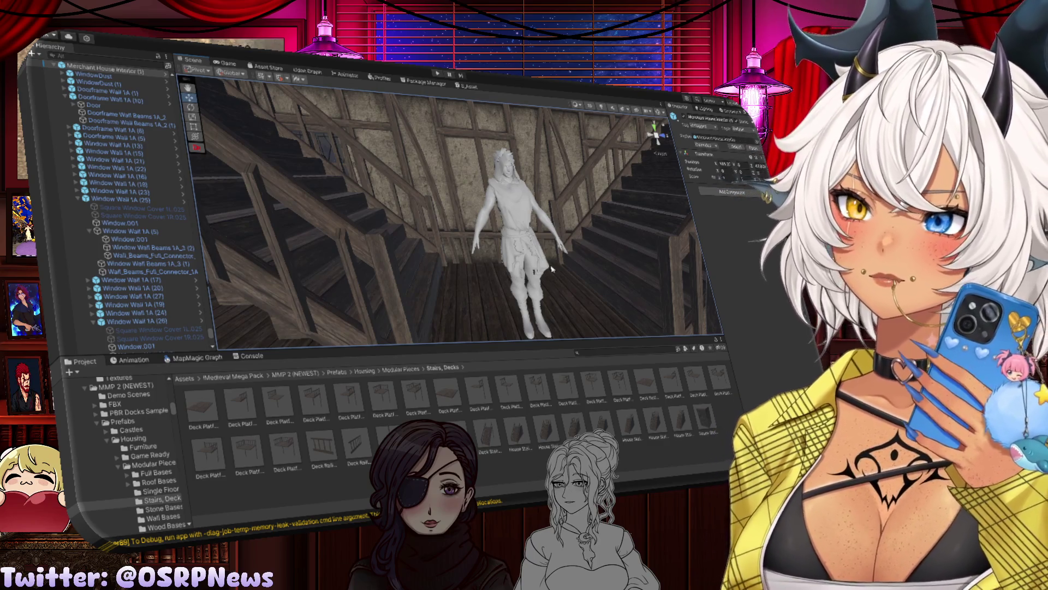
Step: Try rotating the character model, undo it, then look up the stairs to the upper floor
{"action": "mouse_move", "coordinate": [503, 250]}
{"action": "left_mouse_down"}
{"action": "mouse_move", "coordinate": [367, 260]}
{"action": "mouse_move", "coordinate": [491, 264]}
{"action": "mouse_move", "coordinate": [423, 256]}
{"action": "left_mouse_up"}
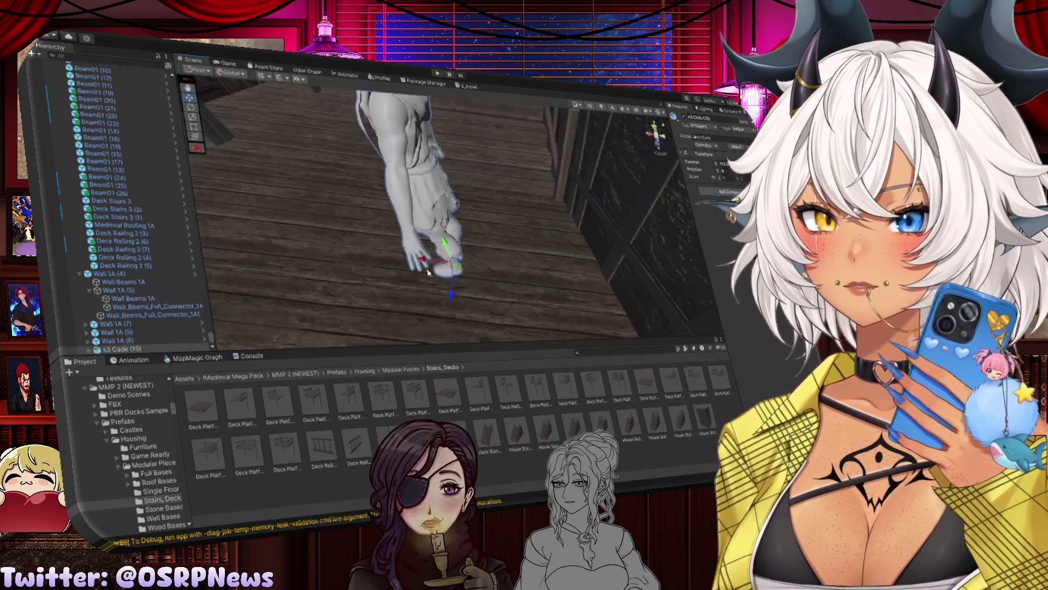
{"action": "key", "text": "e"}
{"action": "left_click_drag", "start_coordinate": [431, 289], "coordinate": [363, 280]}
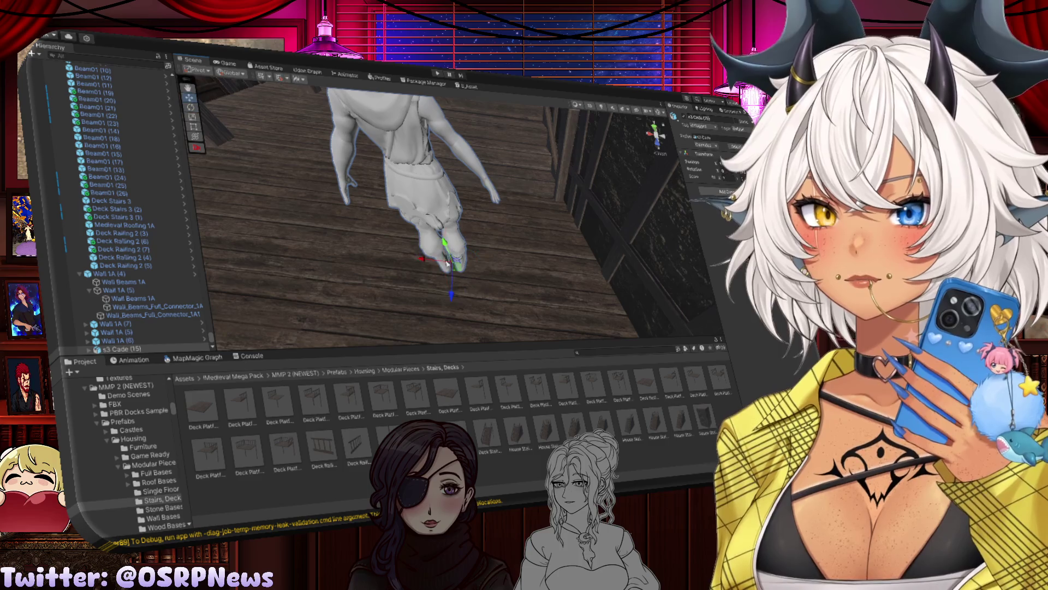
{"action": "key", "text": "ctrl+z"}
{"action": "key", "text": "w"}
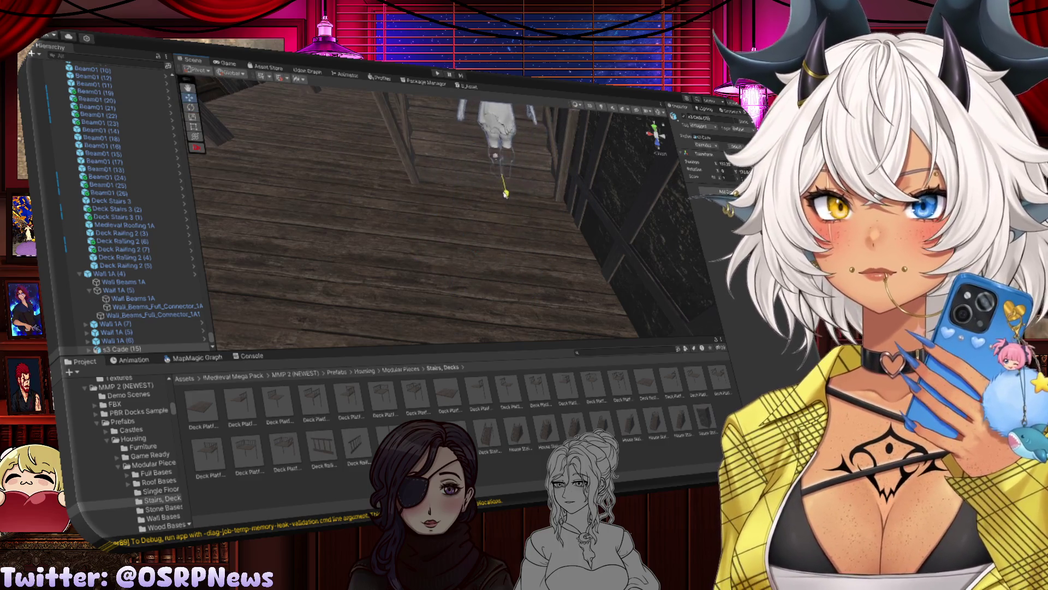
{"action": "left_click_drag", "start_coordinate": [522, 250], "coordinate": [433, 130]}
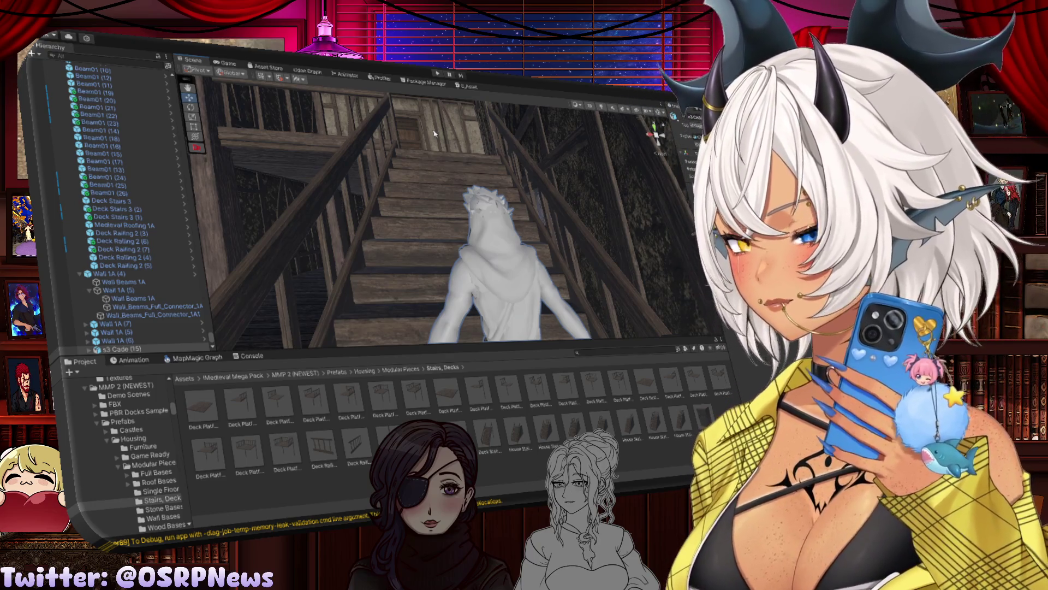
{"action": "mouse_move", "coordinate": [435, 131]}
{"action": "left_mouse_down"}
{"action": "mouse_move", "coordinate": [433, 238]}
{"action": "mouse_move", "coordinate": [619, 222]}
{"action": "mouse_move", "coordinate": [495, 192]}
{"action": "mouse_move", "coordinate": [532, 144]}
{"action": "mouse_move", "coordinate": [462, 182]}
{"action": "mouse_move", "coordinate": [422, 221]}
{"action": "left_mouse_up"}
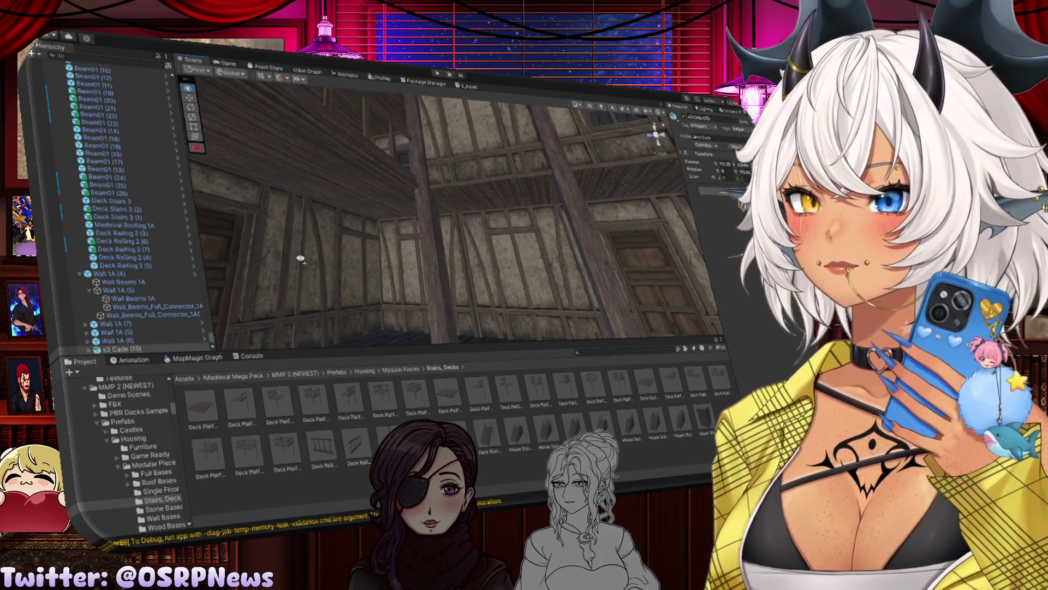
{"action": "mouse_move", "coordinate": [300, 258]}
{"action": "left_mouse_down"}
{"action": "mouse_move", "coordinate": [556, 304]}
{"action": "mouse_move", "coordinate": [578, 299]}
{"action": "left_mouse_up"}
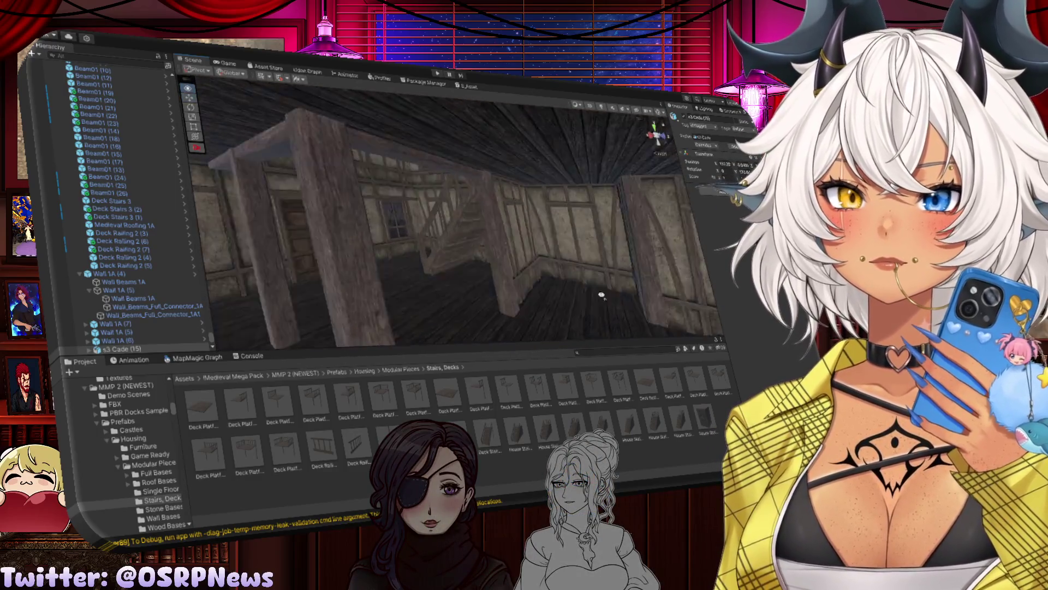
{"action": "mouse_move", "coordinate": [550, 268]}
{"action": "left_mouse_down"}
{"action": "mouse_move", "coordinate": [562, 274]}
{"action": "mouse_move", "coordinate": [505, 236]}
{"action": "mouse_move", "coordinate": [580, 281]}
{"action": "left_mouse_up"}
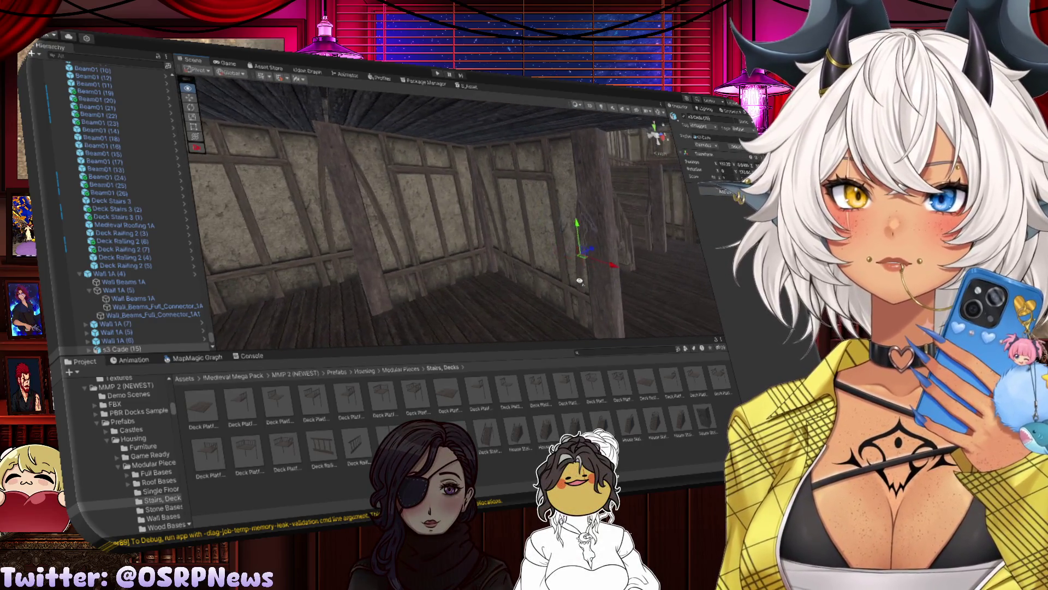
{"action": "left_click_drag", "start_coordinate": [428, 264], "coordinate": [318, 265]}
{"action": "mouse_move", "coordinate": [462, 286]}
{"action": "left_mouse_down"}
{"action": "mouse_move", "coordinate": [546, 295]}
{"action": "mouse_move", "coordinate": [567, 287]}
{"action": "mouse_move", "coordinate": [357, 267]}
{"action": "mouse_move", "coordinate": [430, 246]}
{"action": "left_mouse_up"}
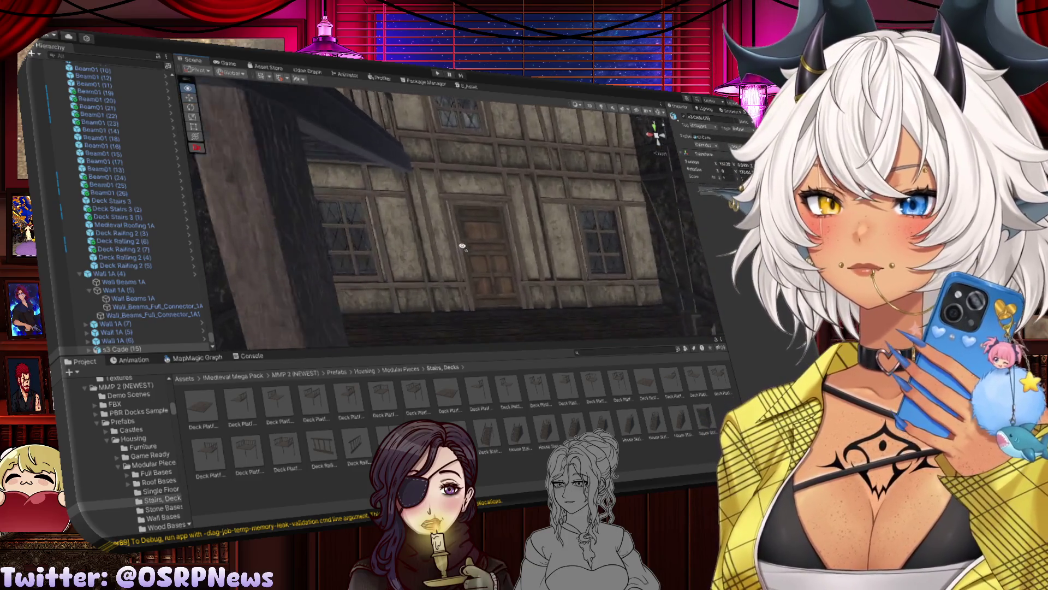
Step: Delete the front door, its doorframe beams and the doorway wall piece
{"action": "left_click_drag", "start_coordinate": [462, 247], "coordinate": [478, 197]}
{"action": "left_click", "coordinate": [478, 197]}
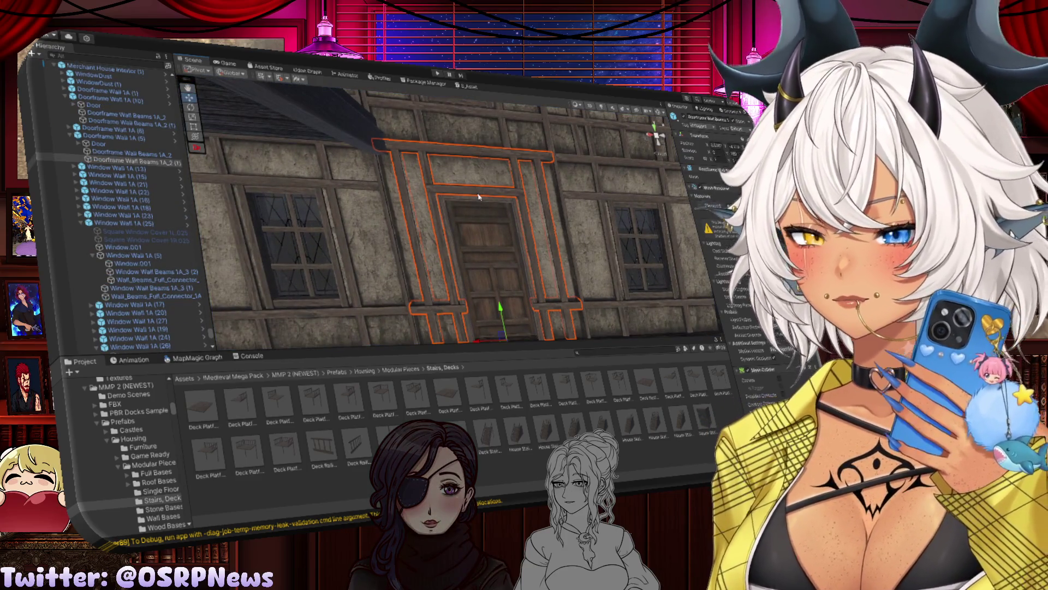
{"action": "key", "text": "Delete"}
{"action": "left_click", "coordinate": [478, 195]}
{"action": "key", "text": "Delete"}
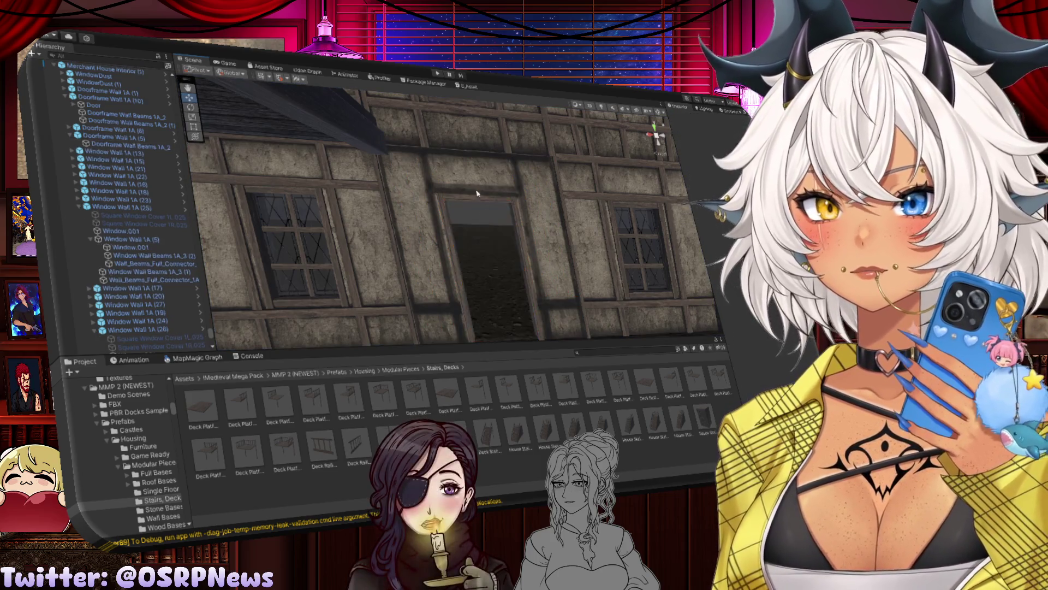
{"action": "left_click", "coordinate": [478, 194]}
{"action": "key", "text": "Delete"}
Step: Inspect the window walls, Wall 1A and a floor tile near the stairs from several angles
{"action": "mouse_move", "coordinate": [475, 185]}
{"action": "left_mouse_down"}
{"action": "mouse_move", "coordinate": [472, 250]}
{"action": "mouse_move", "coordinate": [542, 234]}
{"action": "mouse_move", "coordinate": [460, 205]}
{"action": "mouse_move", "coordinate": [386, 202]}
{"action": "mouse_move", "coordinate": [584, 243]}
{"action": "mouse_move", "coordinate": [633, 284]}
{"action": "left_mouse_up"}
{"action": "left_click", "coordinate": [392, 203]}
{"action": "left_click", "coordinate": [640, 292]}
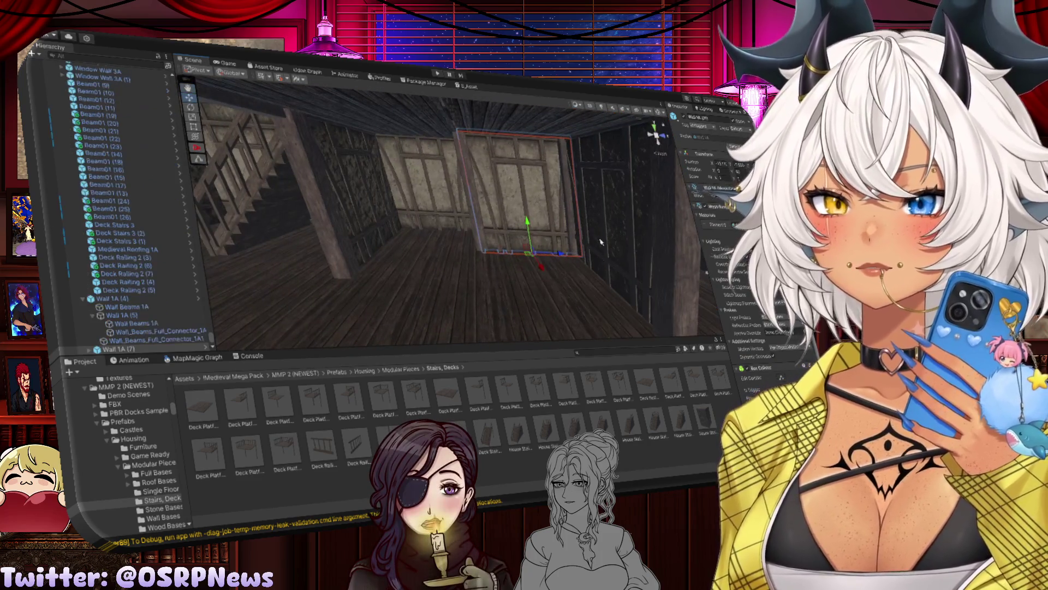
{"action": "left_click", "coordinate": [438, 241]}
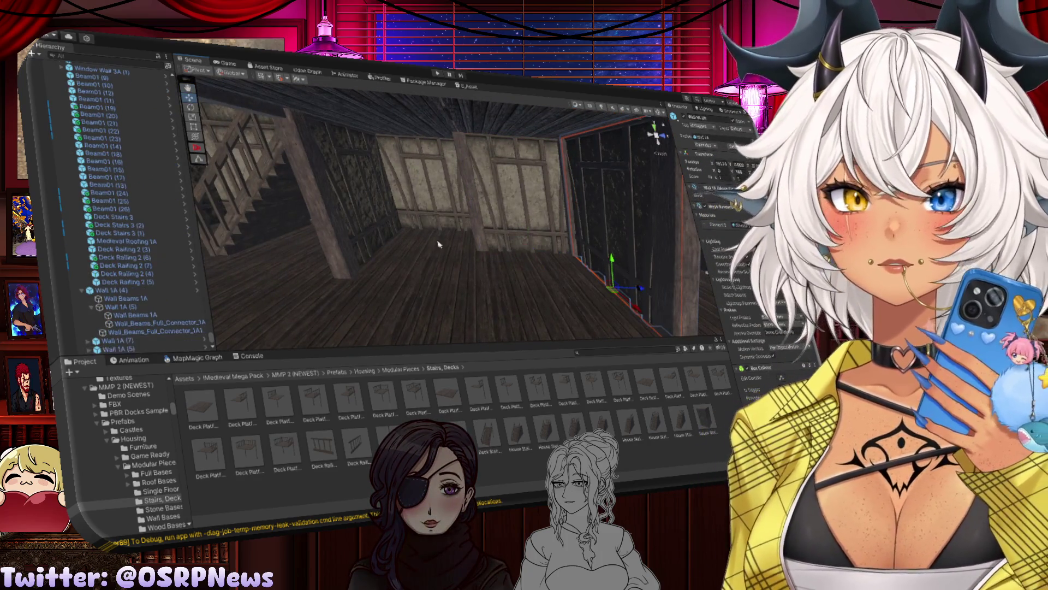
{"action": "mouse_move", "coordinate": [437, 241]}
{"action": "left_mouse_down"}
{"action": "mouse_move", "coordinate": [347, 297]}
{"action": "mouse_move", "coordinate": [492, 253]}
{"action": "mouse_move", "coordinate": [464, 231]}
{"action": "mouse_move", "coordinate": [441, 235]}
{"action": "left_mouse_up"}
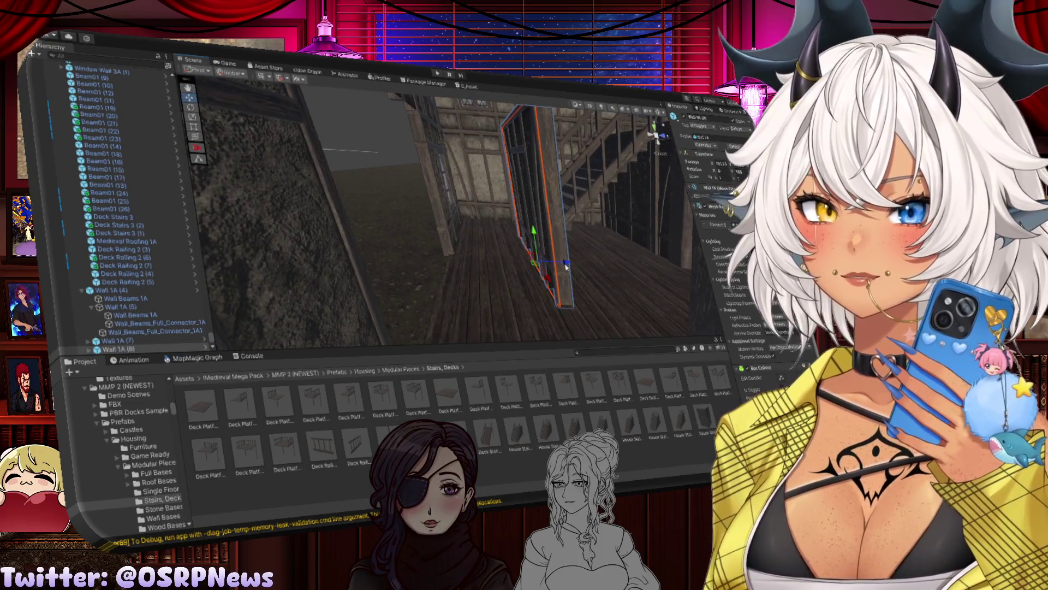
{"action": "mouse_move", "coordinate": [566, 265]}
{"action": "left_mouse_down"}
{"action": "mouse_move", "coordinate": [532, 281]}
{"action": "mouse_move", "coordinate": [443, 253]}
{"action": "mouse_move", "coordinate": [462, 262]}
{"action": "left_mouse_up"}
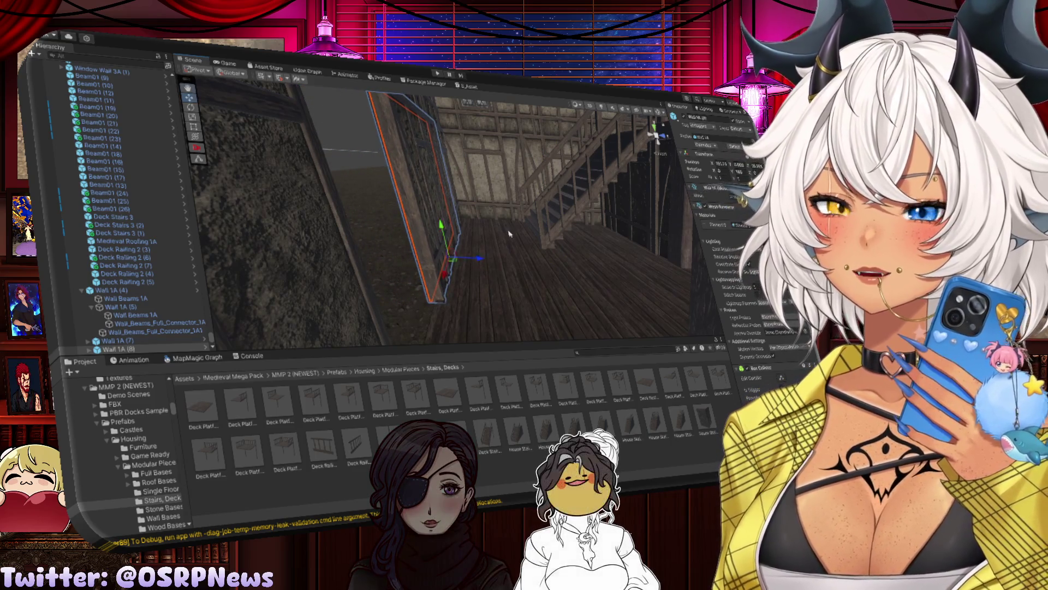
{"action": "mouse_move", "coordinate": [480, 262]}
{"action": "left_mouse_down"}
{"action": "mouse_move", "coordinate": [442, 267]}
{"action": "mouse_move", "coordinate": [505, 242]}
{"action": "mouse_move", "coordinate": [489, 245]}
{"action": "mouse_move", "coordinate": [433, 307]}
{"action": "mouse_move", "coordinate": [498, 250]}
{"action": "mouse_move", "coordinate": [551, 268]}
{"action": "left_mouse_up"}
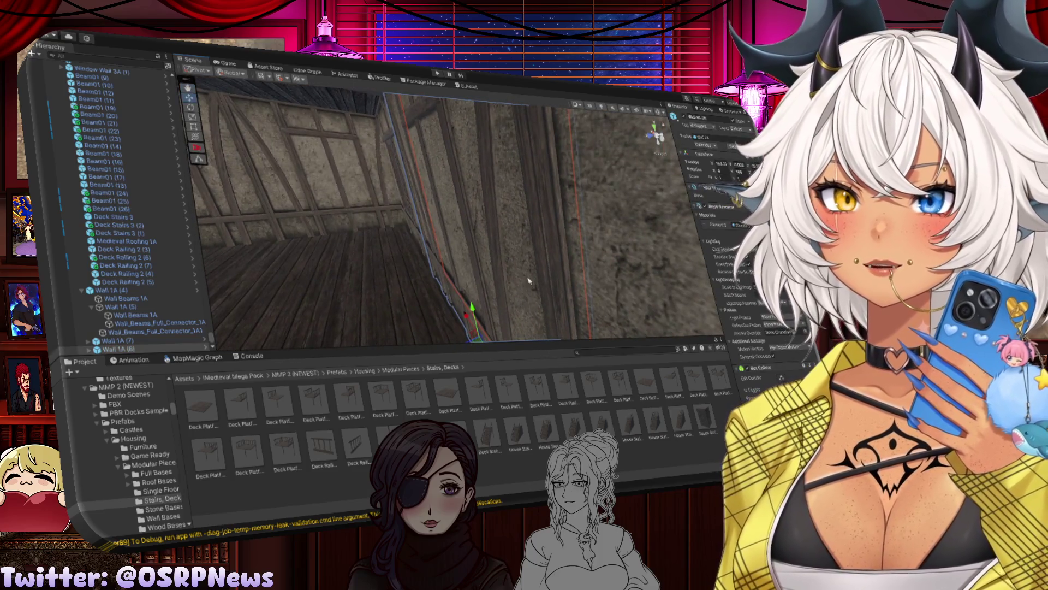
{"action": "left_click_drag", "start_coordinate": [465, 346], "coordinate": [456, 319]}
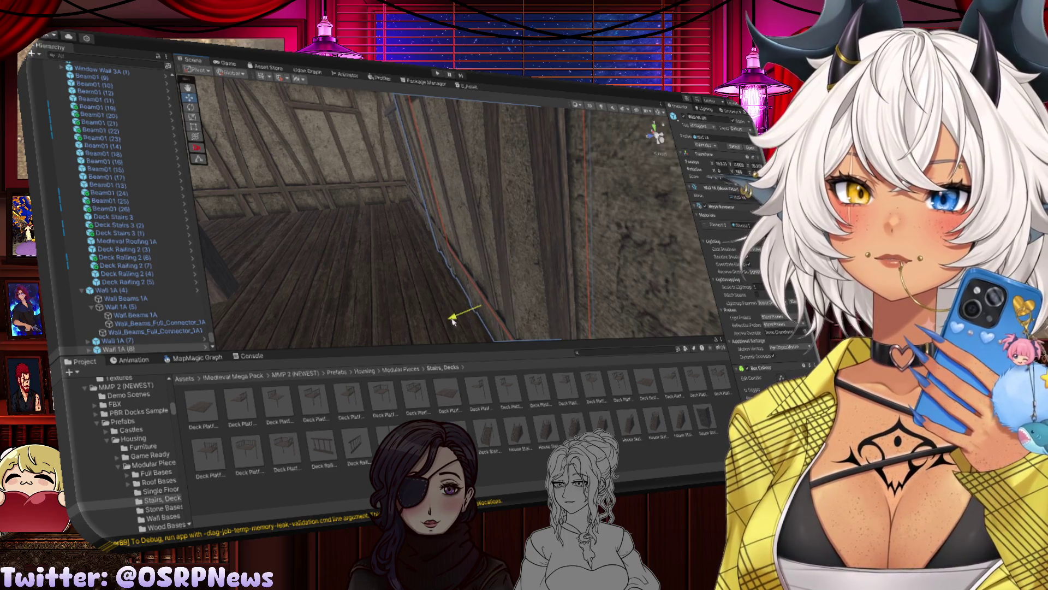
{"action": "left_click", "coordinate": [453, 321]}
{"action": "mouse_move", "coordinate": [433, 269]}
{"action": "left_mouse_down"}
{"action": "mouse_move", "coordinate": [413, 295]}
{"action": "mouse_move", "coordinate": [508, 307]}
{"action": "mouse_move", "coordinate": [497, 310]}
{"action": "mouse_move", "coordinate": [499, 285]}
{"action": "left_mouse_up"}
{"action": "left_click", "coordinate": [497, 310]}
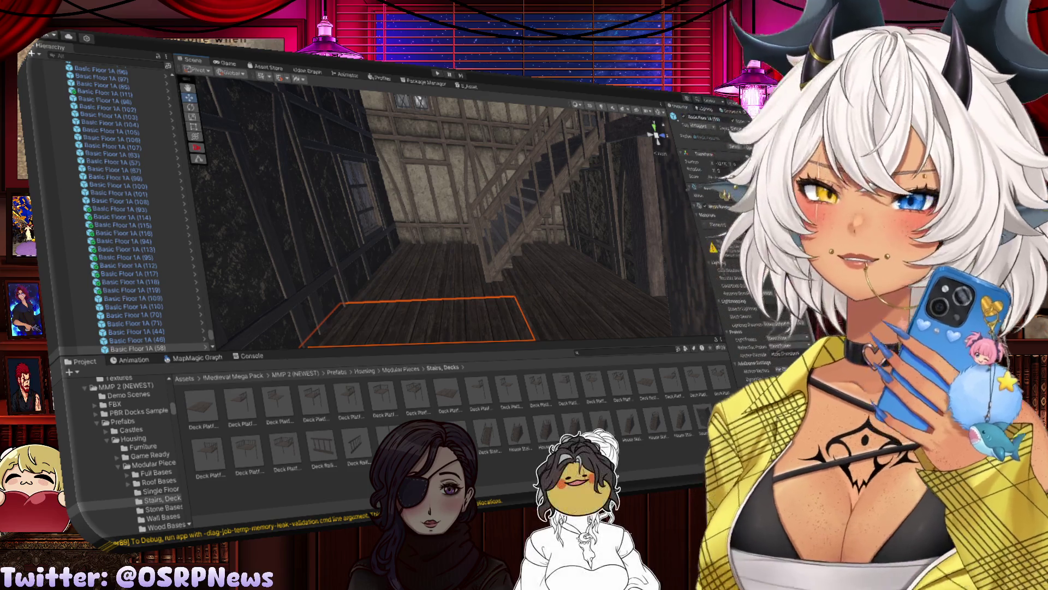
{"action": "mouse_move", "coordinate": [490, 257]}
{"action": "left_mouse_down"}
{"action": "mouse_move", "coordinate": [568, 264]}
{"action": "mouse_move", "coordinate": [546, 280]}
{"action": "mouse_move", "coordinate": [503, 269]}
{"action": "mouse_move", "coordinate": [575, 257]}
{"action": "mouse_move", "coordinate": [503, 246]}
{"action": "mouse_move", "coordinate": [468, 234]}
{"action": "mouse_move", "coordinate": [473, 225]}
{"action": "left_mouse_up"}
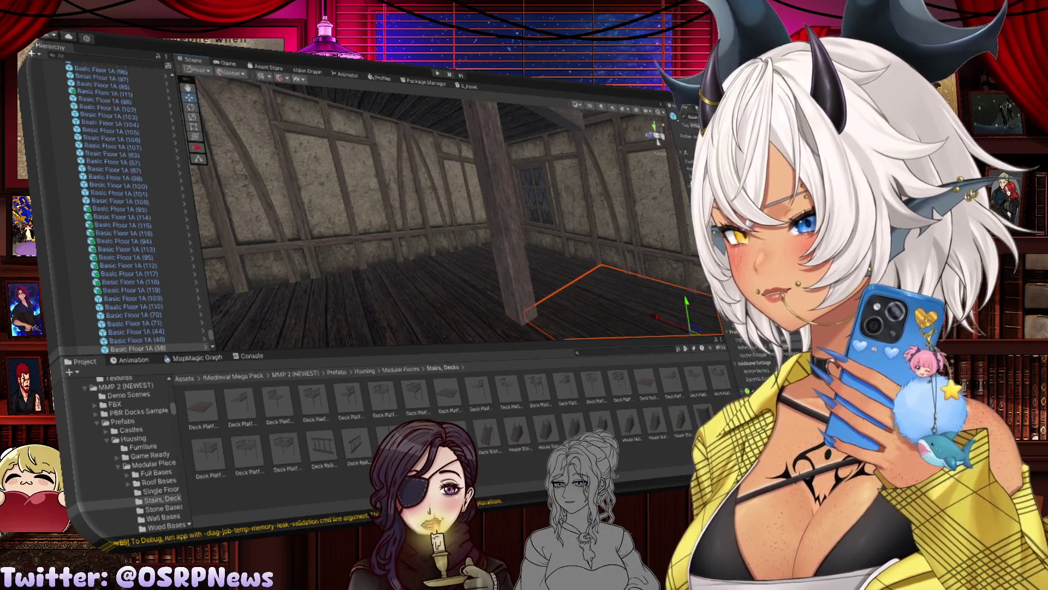
{"action": "mouse_move", "coordinate": [453, 241]}
{"action": "left_mouse_down"}
{"action": "mouse_move", "coordinate": [420, 239]}
{"action": "mouse_move", "coordinate": [431, 266]}
{"action": "mouse_move", "coordinate": [431, 243]}
{"action": "mouse_move", "coordinate": [454, 235]}
{"action": "mouse_move", "coordinate": [459, 213]}
{"action": "mouse_move", "coordinate": [554, 253]}
{"action": "left_mouse_up"}
Step: Select Wall 1A (9), lower it slightly and frame it in view
{"action": "left_click", "coordinate": [459, 208]}
{"action": "left_click", "coordinate": [349, 257]}
{"action": "mouse_move", "coordinate": [350, 257]}
{"action": "left_mouse_down"}
{"action": "mouse_move", "coordinate": [464, 287]}
{"action": "mouse_move", "coordinate": [554, 283]}
{"action": "left_mouse_up"}
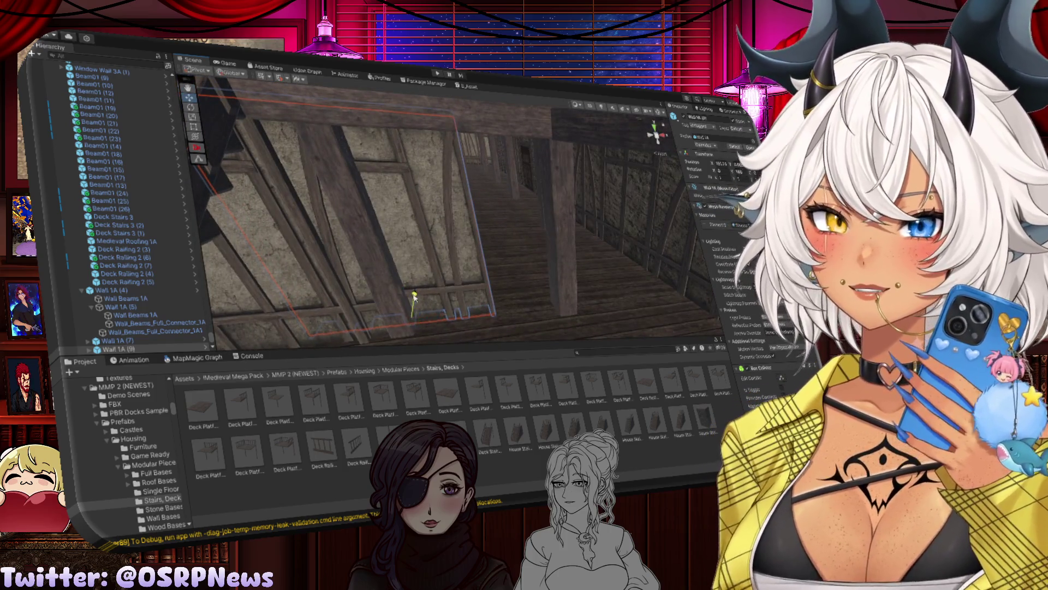
{"action": "left_click_drag", "start_coordinate": [409, 298], "coordinate": [413, 308]}
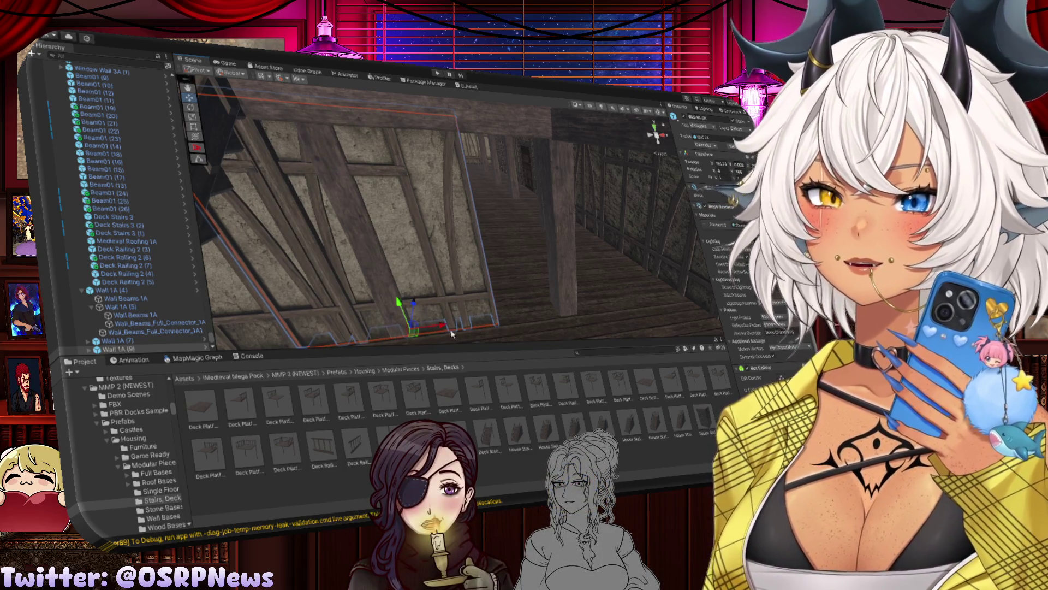
{"action": "key", "text": "f"}
Step: Slide Wall 1A (9) sideways along its axis and duplicate it as Wall 1A (10)
{"action": "key", "text": "e"}
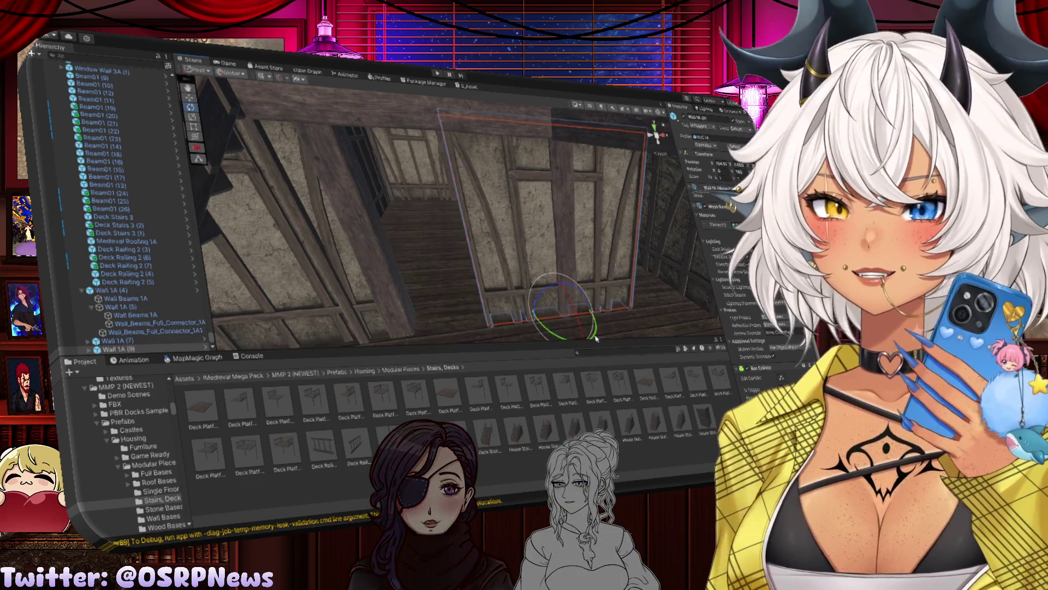
{"action": "mouse_move", "coordinate": [581, 346]}
{"action": "left_mouse_down"}
{"action": "mouse_move", "coordinate": [586, 291]}
{"action": "mouse_move", "coordinate": [491, 310]}
{"action": "left_mouse_up"}
{"action": "key", "text": "w"}
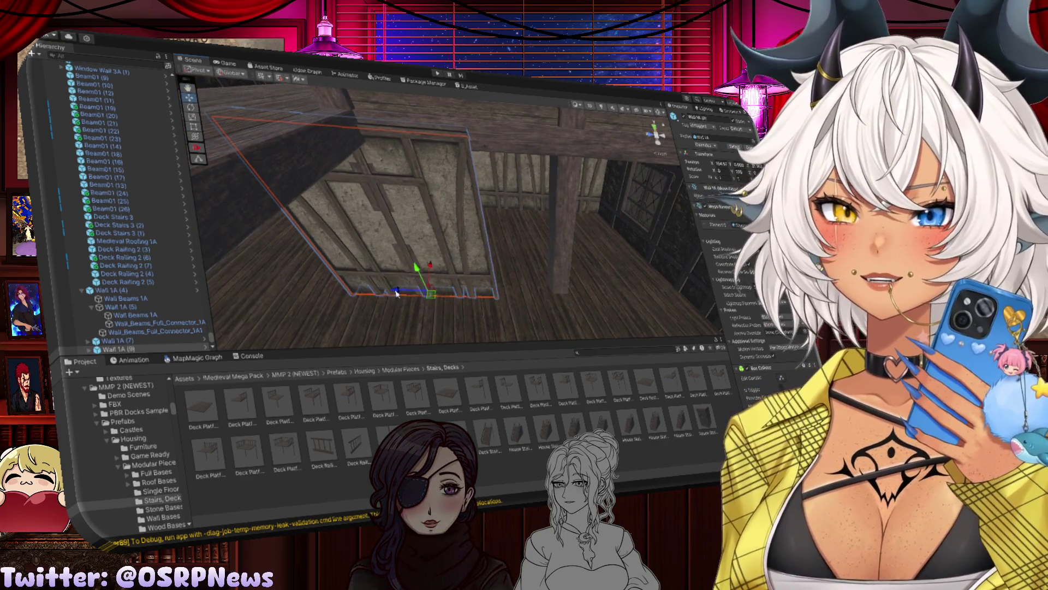
{"action": "mouse_move", "coordinate": [397, 293]}
{"action": "left_mouse_down"}
{"action": "mouse_move", "coordinate": [598, 294]}
{"action": "mouse_move", "coordinate": [512, 297]}
{"action": "mouse_move", "coordinate": [490, 279]}
{"action": "mouse_move", "coordinate": [632, 325]}
{"action": "left_mouse_up"}
{"action": "mouse_move", "coordinate": [574, 310]}
{"action": "left_mouse_down"}
{"action": "mouse_move", "coordinate": [563, 297]}
{"action": "mouse_move", "coordinate": [391, 269]}
{"action": "mouse_move", "coordinate": [402, 265]}
{"action": "mouse_move", "coordinate": [377, 247]}
{"action": "mouse_move", "coordinate": [469, 293]}
{"action": "mouse_move", "coordinate": [591, 198]}
{"action": "left_mouse_up"}
{"action": "key", "text": "ctrl+d"}
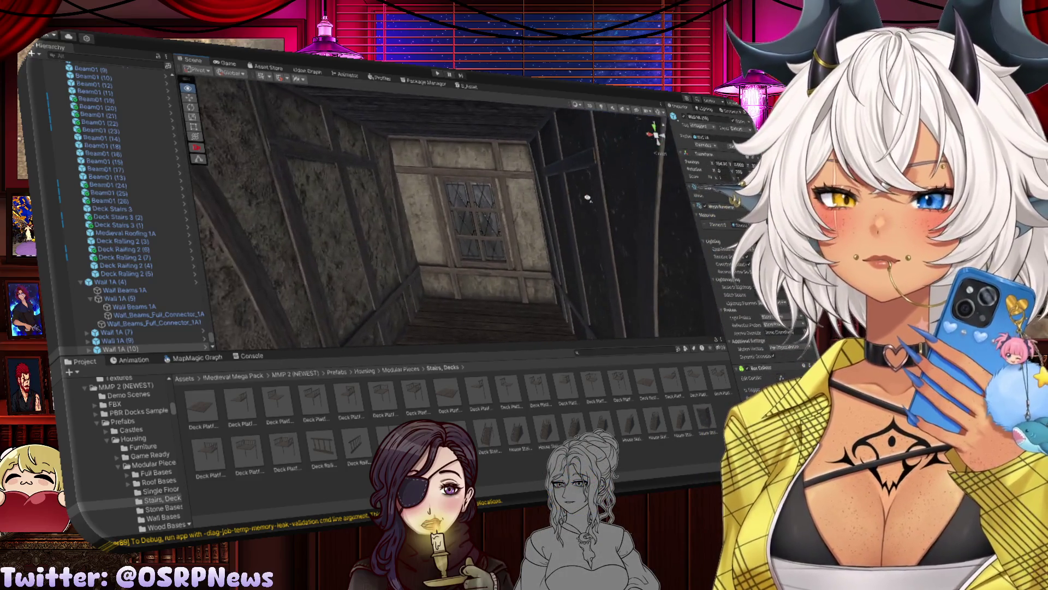
{"action": "left_click_drag", "start_coordinate": [587, 197], "coordinate": [622, 227]}
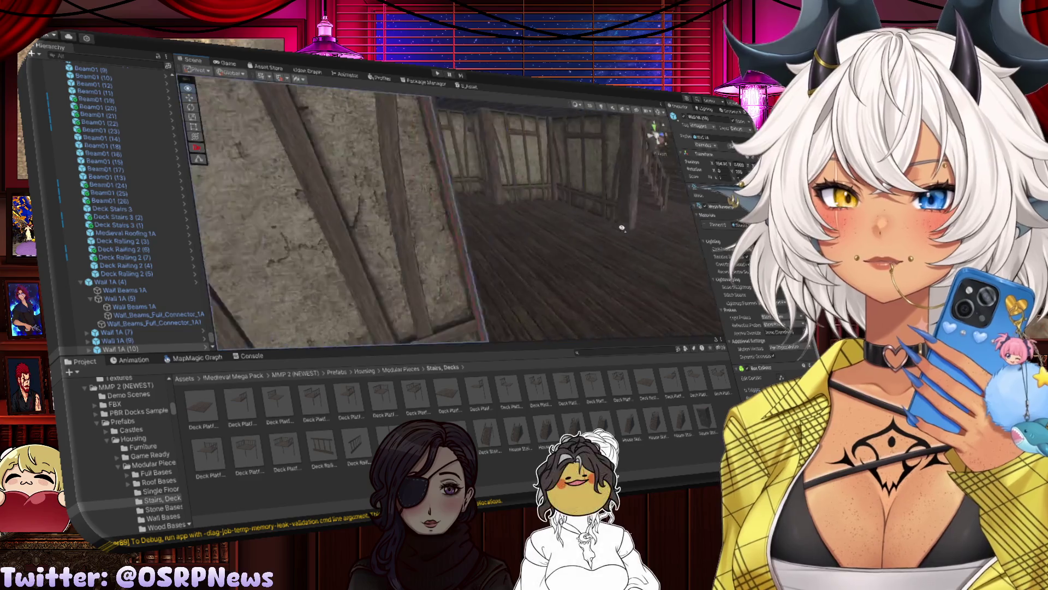
{"action": "mouse_move", "coordinate": [469, 199]}
{"action": "left_mouse_down"}
{"action": "mouse_move", "coordinate": [431, 191]}
{"action": "mouse_move", "coordinate": [516, 222]}
{"action": "mouse_move", "coordinate": [593, 215]}
{"action": "left_mouse_up"}
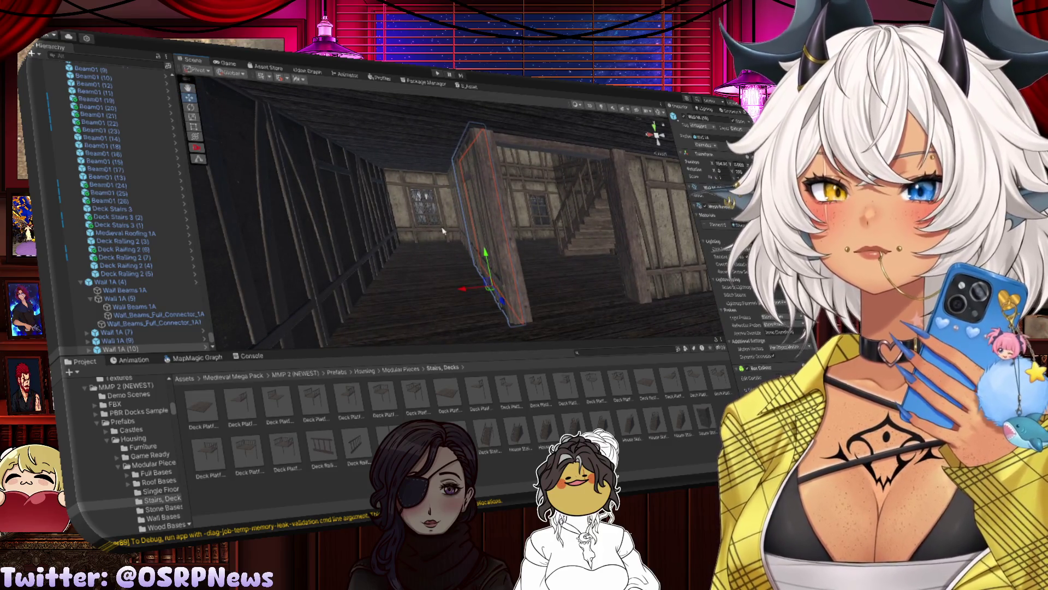
{"action": "left_click_drag", "start_coordinate": [408, 221], "coordinate": [496, 252]}
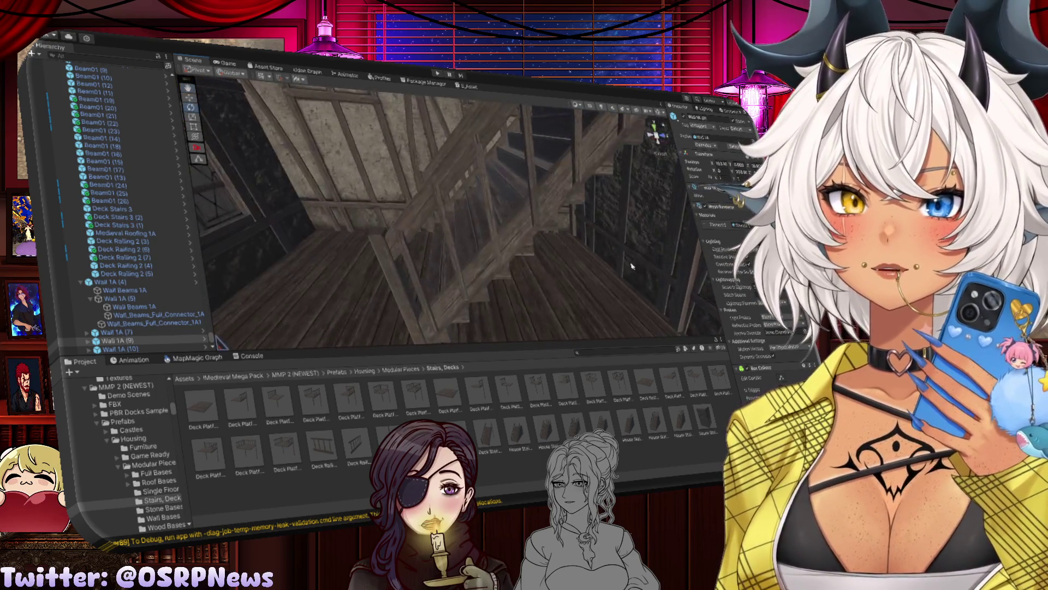
{"action": "scroll", "coordinate": [615, 266], "scroll_direction": "up", "scroll_amount": 10}
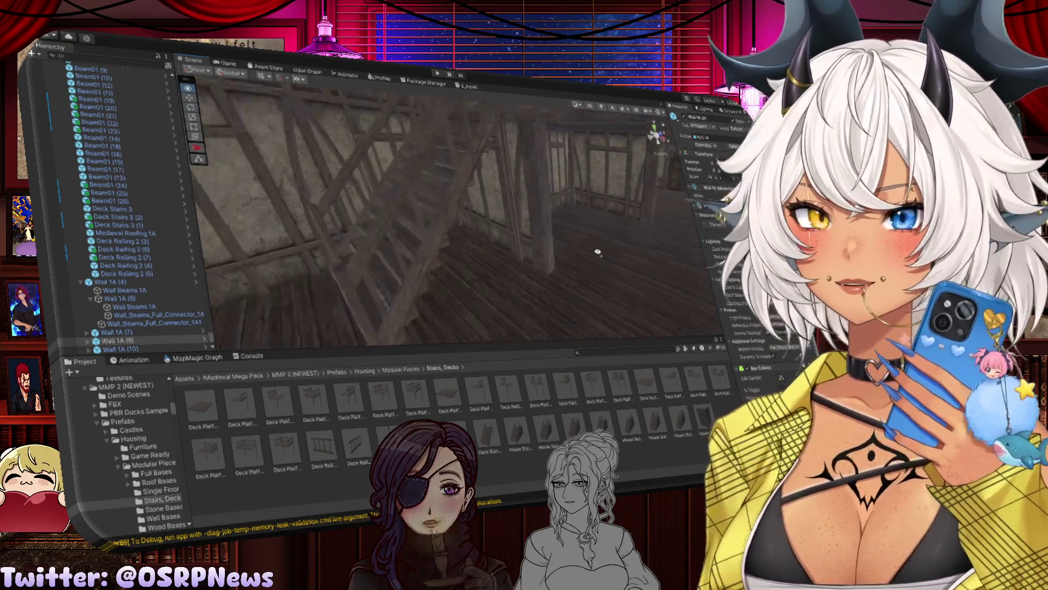
{"action": "scroll", "coordinate": [478, 238], "scroll_direction": "down", "scroll_amount": 10}
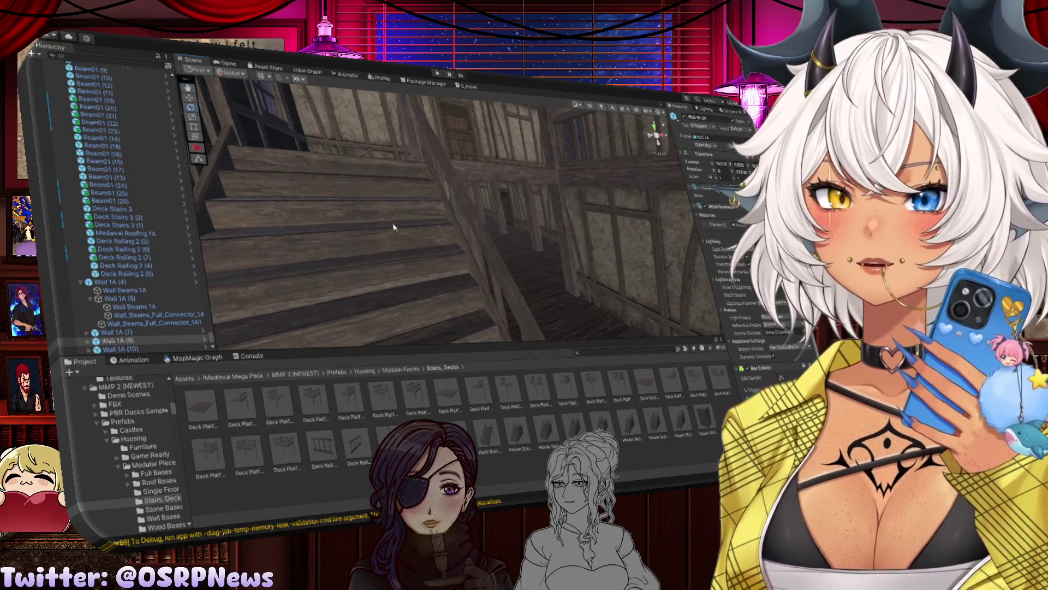
{"action": "left_click", "coordinate": [404, 227]}
{"action": "key", "text": "Delete"}
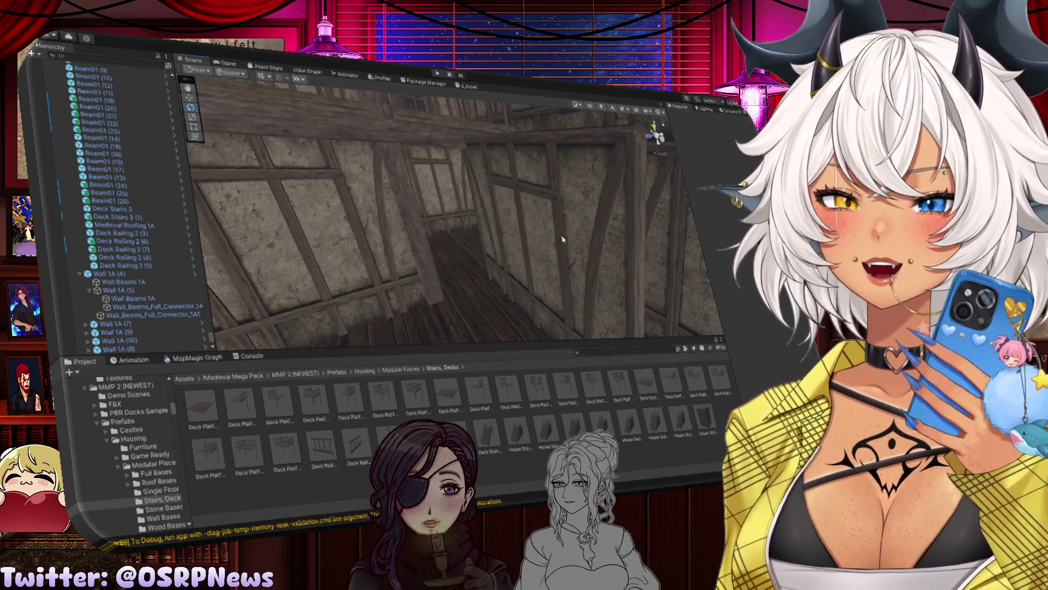
{"action": "left_click", "coordinate": [559, 237]}
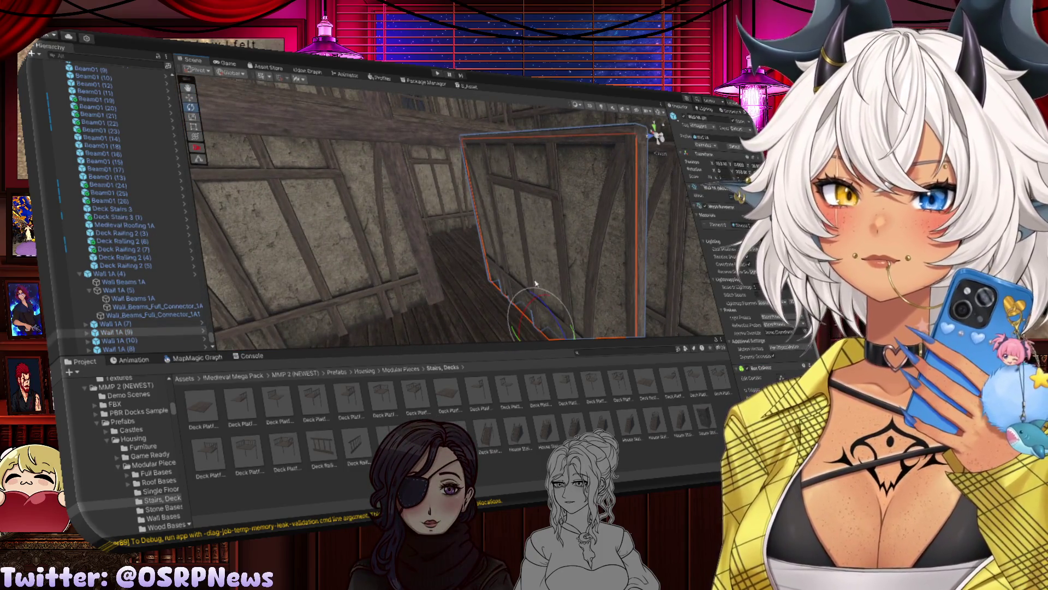
{"action": "key", "text": "w"}
{"action": "mouse_move", "coordinate": [524, 296]}
{"action": "left_mouse_down"}
{"action": "mouse_move", "coordinate": [453, 299]}
{"action": "mouse_move", "coordinate": [481, 305]}
{"action": "mouse_move", "coordinate": [459, 246]}
{"action": "mouse_move", "coordinate": [526, 258]}
{"action": "mouse_move", "coordinate": [492, 281]}
{"action": "mouse_move", "coordinate": [464, 284]}
{"action": "mouse_move", "coordinate": [459, 302]}
{"action": "mouse_move", "coordinate": [463, 289]}
{"action": "left_mouse_up"}
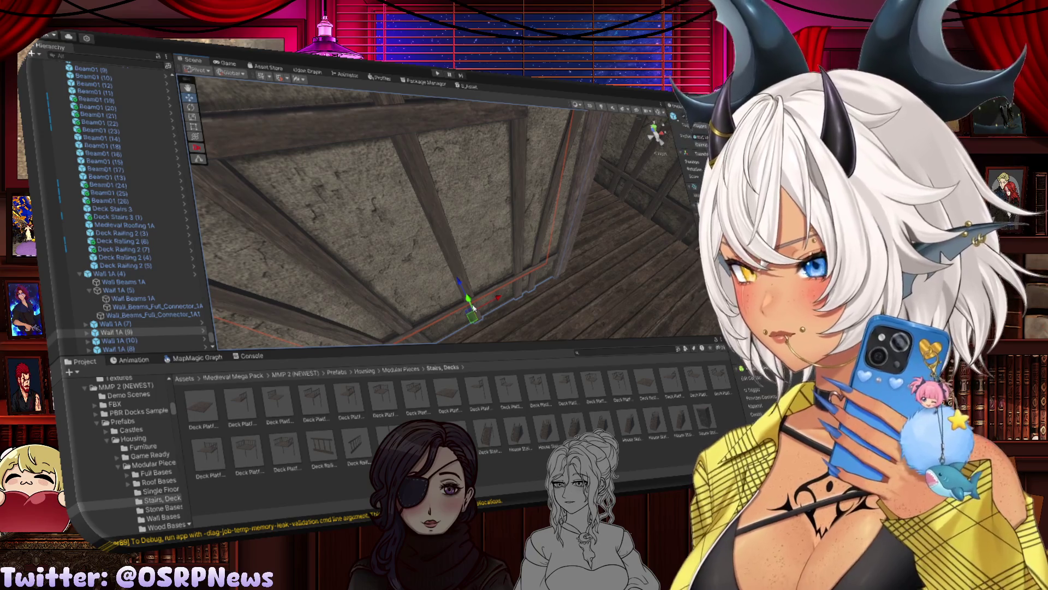
{"action": "mouse_move", "coordinate": [473, 307]}
{"action": "left_mouse_down"}
{"action": "mouse_move", "coordinate": [559, 269]}
{"action": "mouse_move", "coordinate": [400, 267]}
{"action": "mouse_move", "coordinate": [416, 270]}
{"action": "left_mouse_up"}
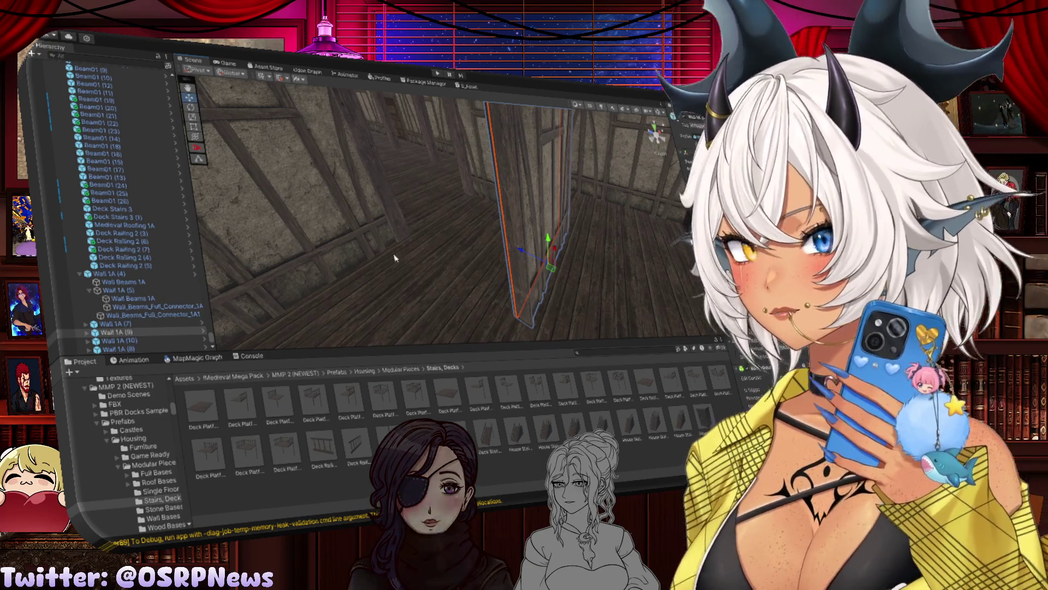
{"action": "mouse_move", "coordinate": [412, 271]}
{"action": "left_mouse_down"}
{"action": "mouse_move", "coordinate": [538, 248]}
{"action": "mouse_move", "coordinate": [350, 250]}
{"action": "left_mouse_up"}
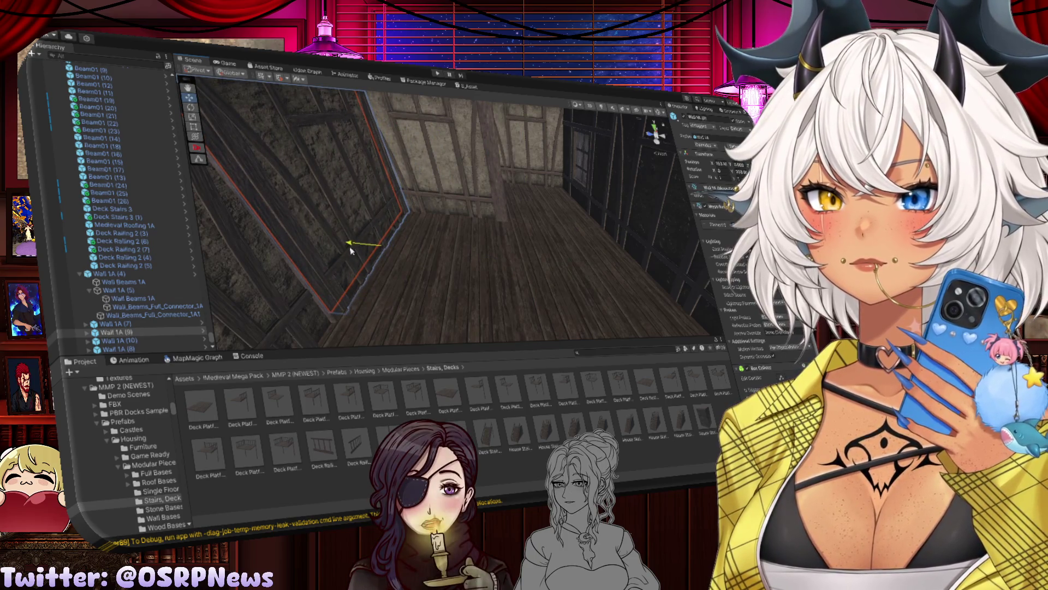
{"action": "mouse_move", "coordinate": [486, 262]}
{"action": "left_mouse_down"}
{"action": "mouse_move", "coordinate": [454, 246]}
{"action": "mouse_move", "coordinate": [501, 301]}
{"action": "mouse_move", "coordinate": [523, 287]}
{"action": "mouse_move", "coordinate": [321, 253]}
{"action": "mouse_move", "coordinate": [304, 277]}
{"action": "mouse_move", "coordinate": [220, 271]}
{"action": "left_mouse_up"}
{"action": "left_click", "coordinate": [502, 302]}
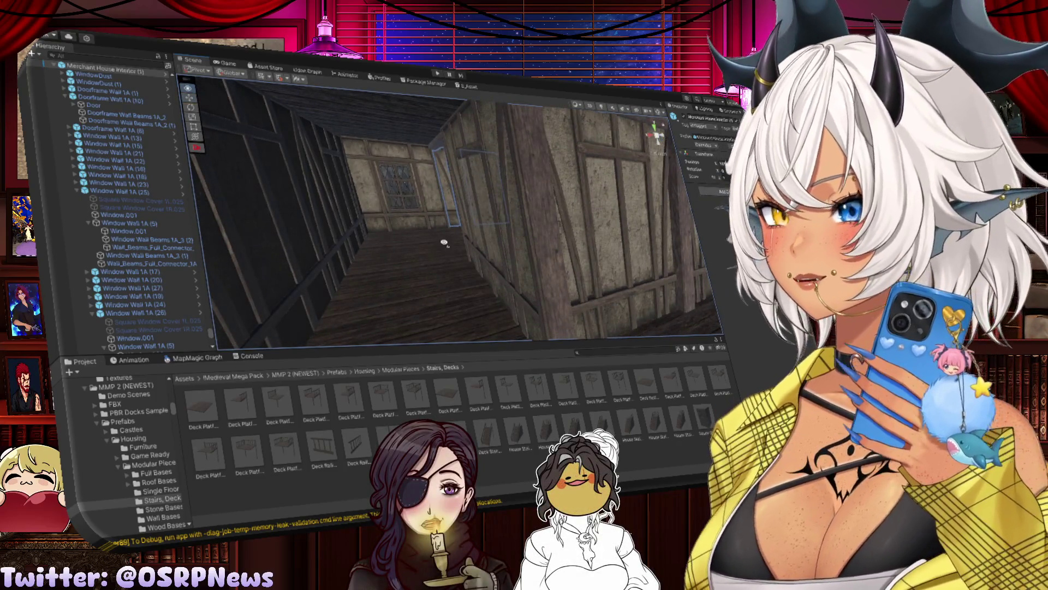
Step: Duplicate the wall's horizontal beam to the left and shift original Beam01 (12) left too
{"action": "mouse_move", "coordinate": [443, 242]}
{"action": "left_mouse_down"}
{"action": "mouse_move", "coordinate": [488, 217]}
{"action": "mouse_move", "coordinate": [464, 207]}
{"action": "mouse_move", "coordinate": [330, 213]}
{"action": "left_mouse_up"}
{"action": "left_click", "coordinate": [459, 204]}
{"action": "key", "text": "ctrl+d"}
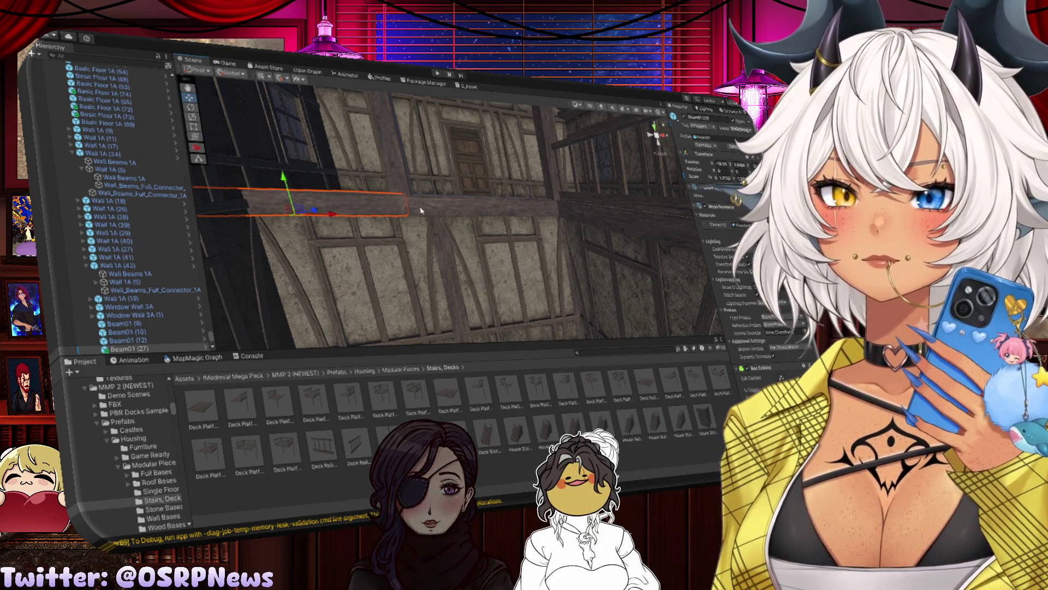
{"action": "left_click", "coordinate": [538, 217]}
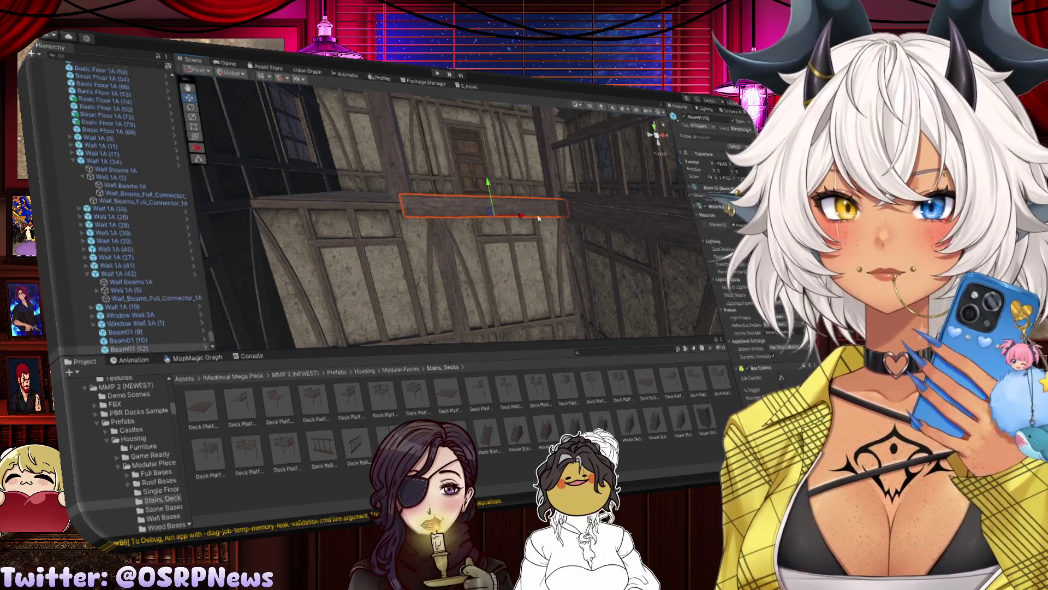
{"action": "key", "text": "t"}
{"action": "mouse_move", "coordinate": [488, 218]}
{"action": "left_mouse_down"}
{"action": "mouse_move", "coordinate": [455, 214]}
{"action": "mouse_move", "coordinate": [468, 218]}
{"action": "left_mouse_up"}
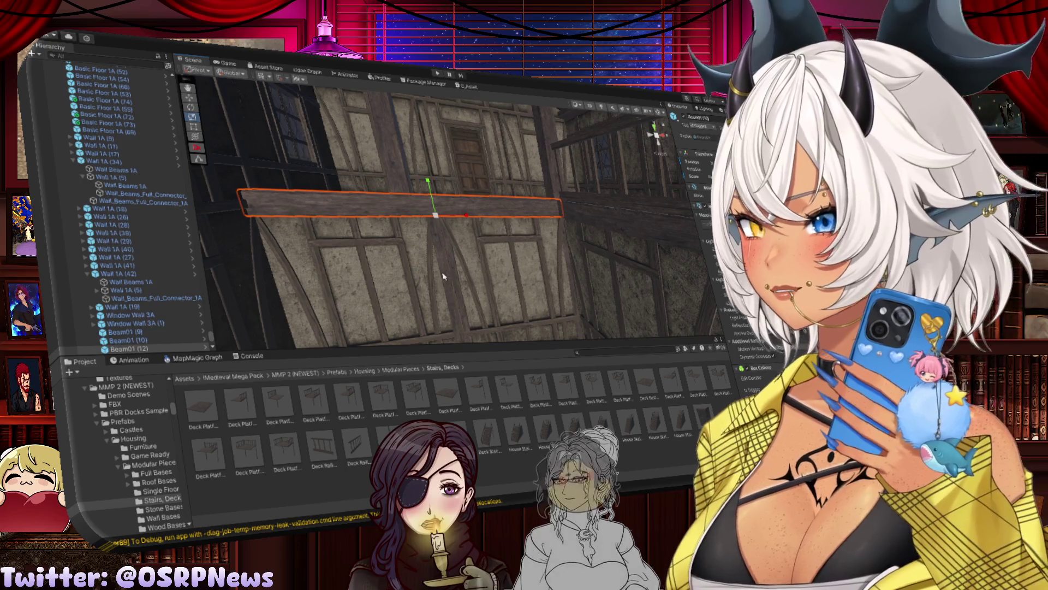
{"action": "left_click", "coordinate": [384, 293]}
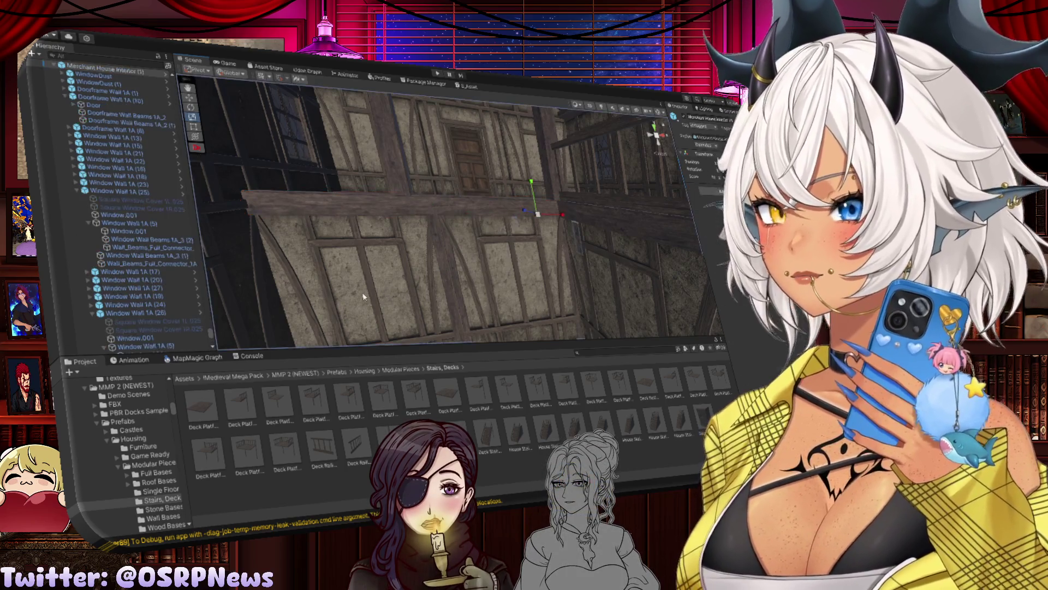
{"action": "mouse_move", "coordinate": [384, 293]}
{"action": "left_mouse_down"}
{"action": "mouse_move", "coordinate": [438, 306]}
{"action": "mouse_move", "coordinate": [465, 158]}
{"action": "left_mouse_up"}
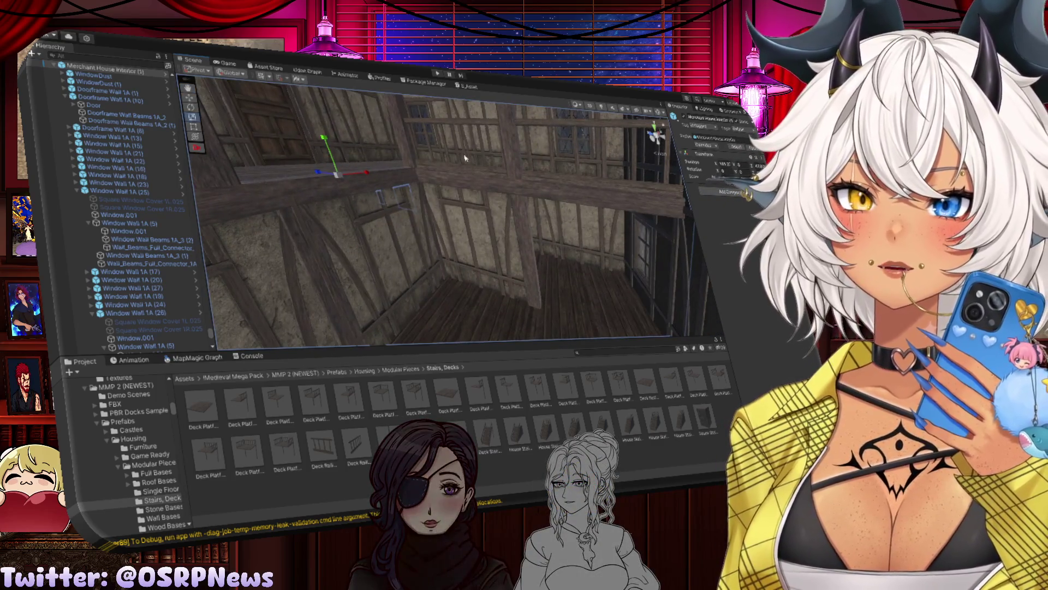
Step: Focus on the balcony railing and inspect it end-on and from below
{"action": "left_click", "coordinate": [475, 172]}
{"action": "key", "text": "f"}
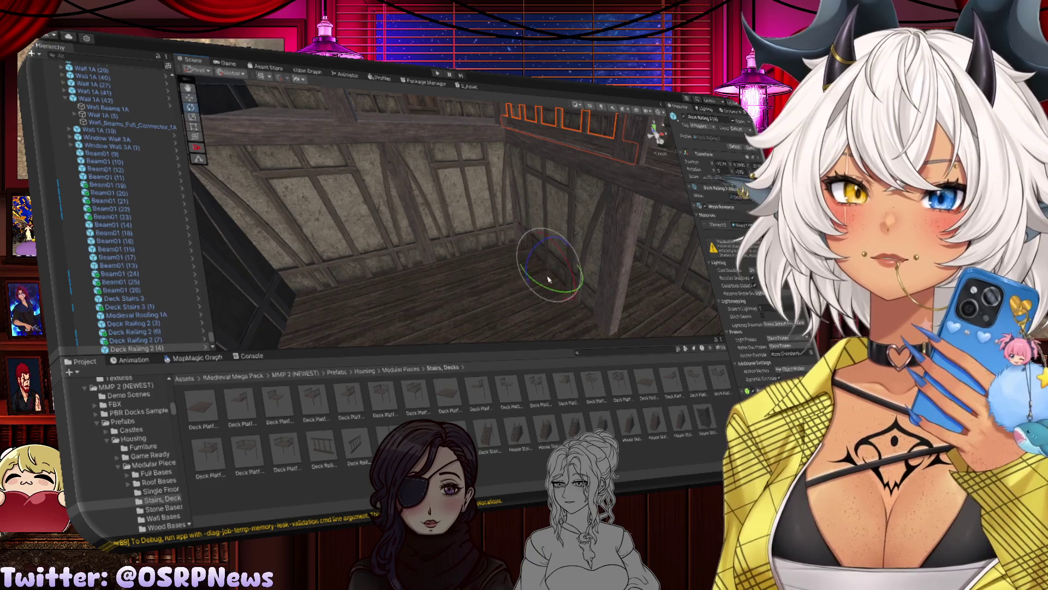
{"action": "left_click_drag", "start_coordinate": [527, 263], "coordinate": [502, 259]}
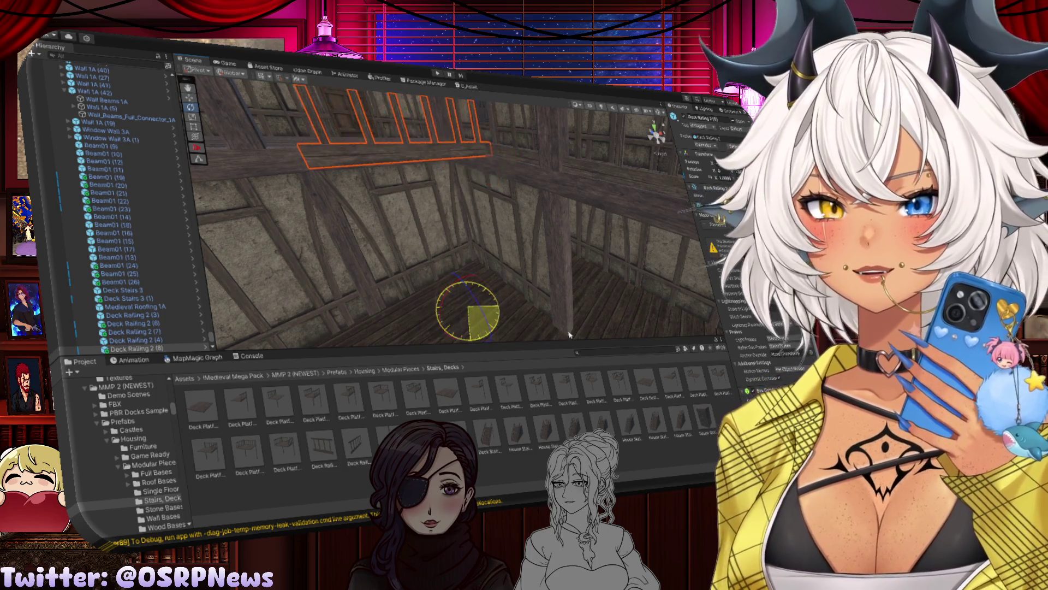
{"action": "mouse_move", "coordinate": [494, 339]}
{"action": "left_mouse_down"}
{"action": "mouse_move", "coordinate": [411, 247]}
{"action": "mouse_move", "coordinate": [527, 315]}
{"action": "left_mouse_up"}
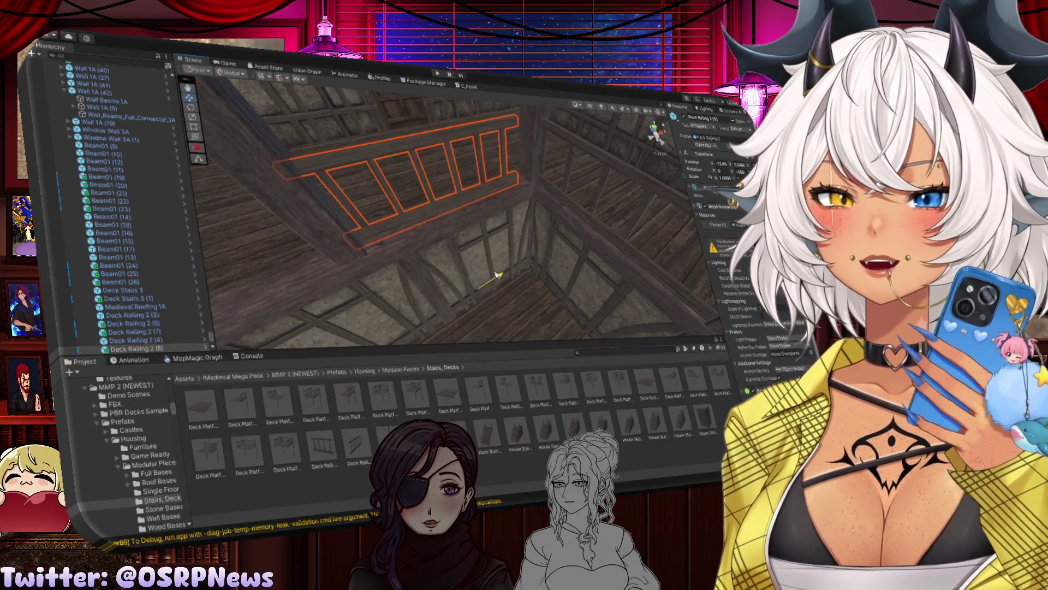
{"action": "left_click_drag", "start_coordinate": [498, 274], "coordinate": [500, 273]}
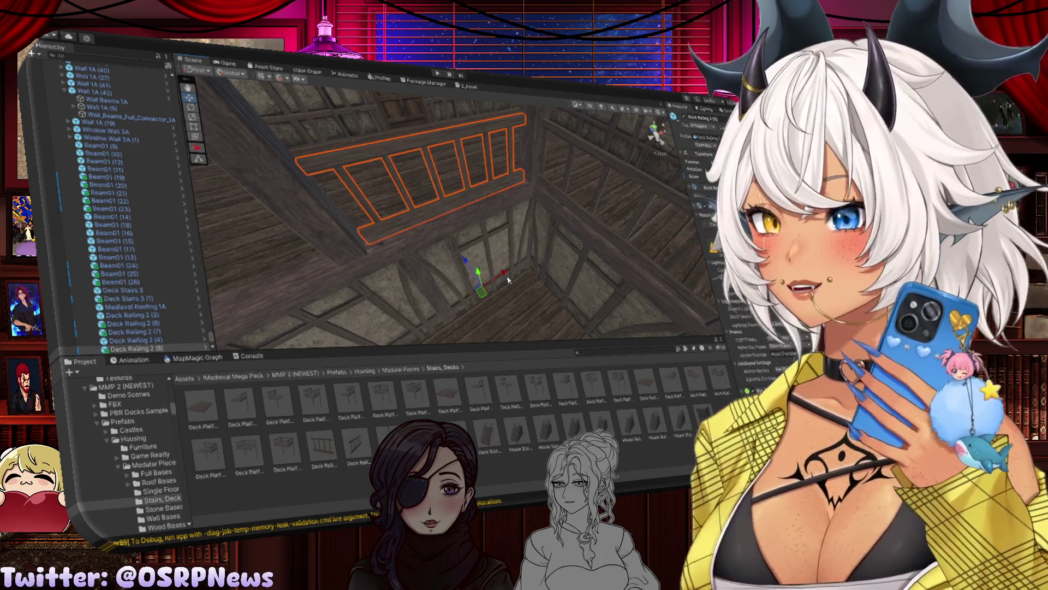
{"action": "left_click_drag", "start_coordinate": [521, 209], "coordinate": [458, 180]}
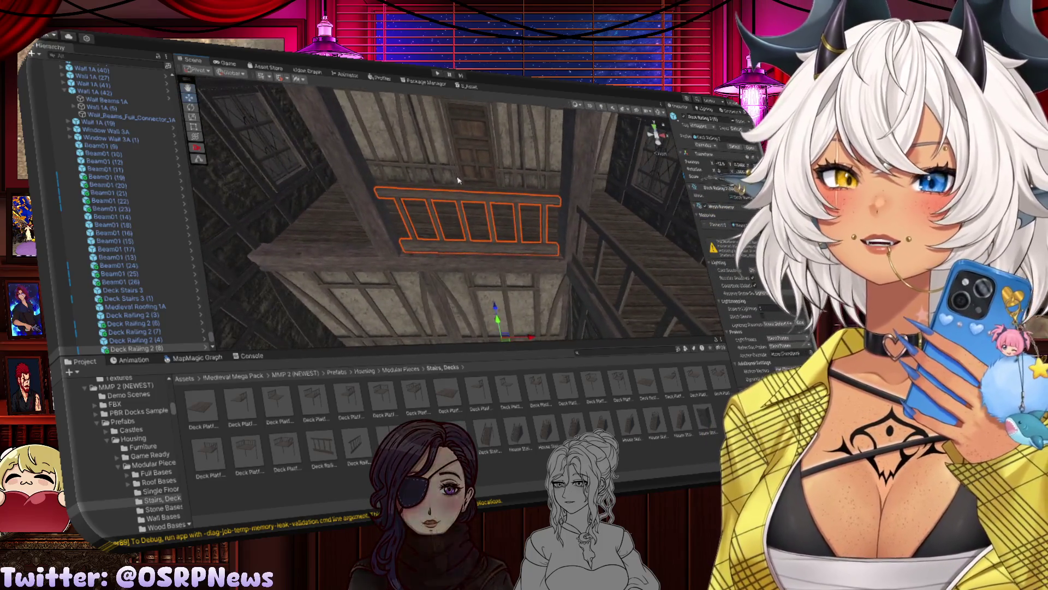
{"action": "left_click", "coordinate": [508, 289]}
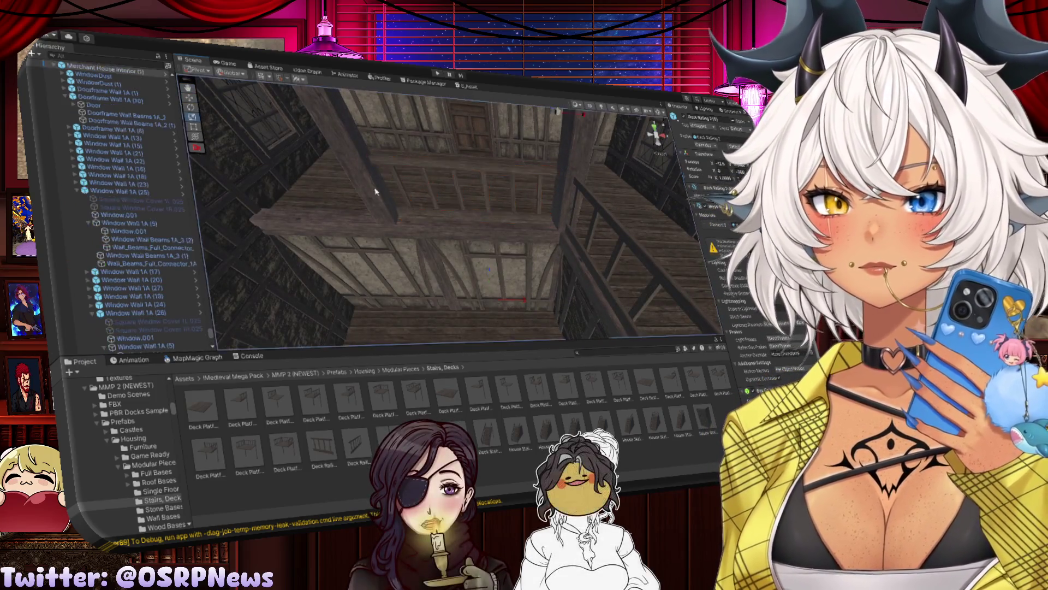
{"action": "left_click_drag", "start_coordinate": [508, 288], "coordinate": [391, 156]}
Step: Check the nearby post, window wall and Deck Railing 2 (8); nudge a balcony floor tile along X
{"action": "left_click", "coordinate": [418, 230]}
{"action": "mouse_move", "coordinate": [418, 229]}
{"action": "left_mouse_down"}
{"action": "mouse_move", "coordinate": [445, 244]}
{"action": "mouse_move", "coordinate": [393, 256]}
{"action": "mouse_move", "coordinate": [298, 240]}
{"action": "mouse_move", "coordinate": [491, 229]}
{"action": "mouse_move", "coordinate": [473, 251]}
{"action": "left_mouse_up"}
{"action": "left_click", "coordinate": [503, 222]}
{"action": "left_click", "coordinate": [508, 249]}
{"action": "scroll", "coordinate": [508, 249], "scroll_direction": "up", "scroll_amount": 3}
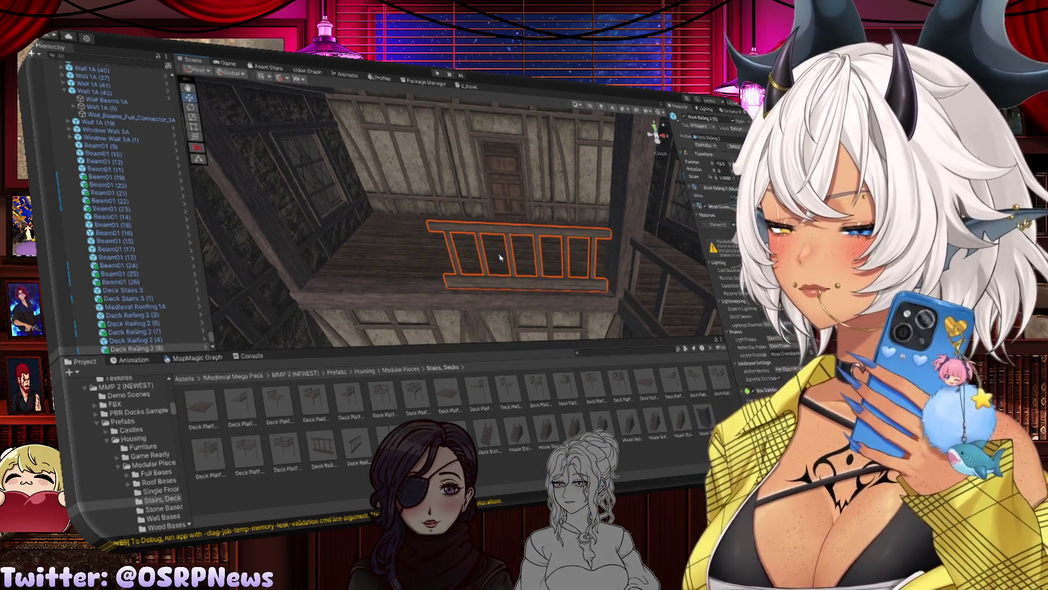
{"action": "left_click_drag", "start_coordinate": [494, 249], "coordinate": [473, 236]}
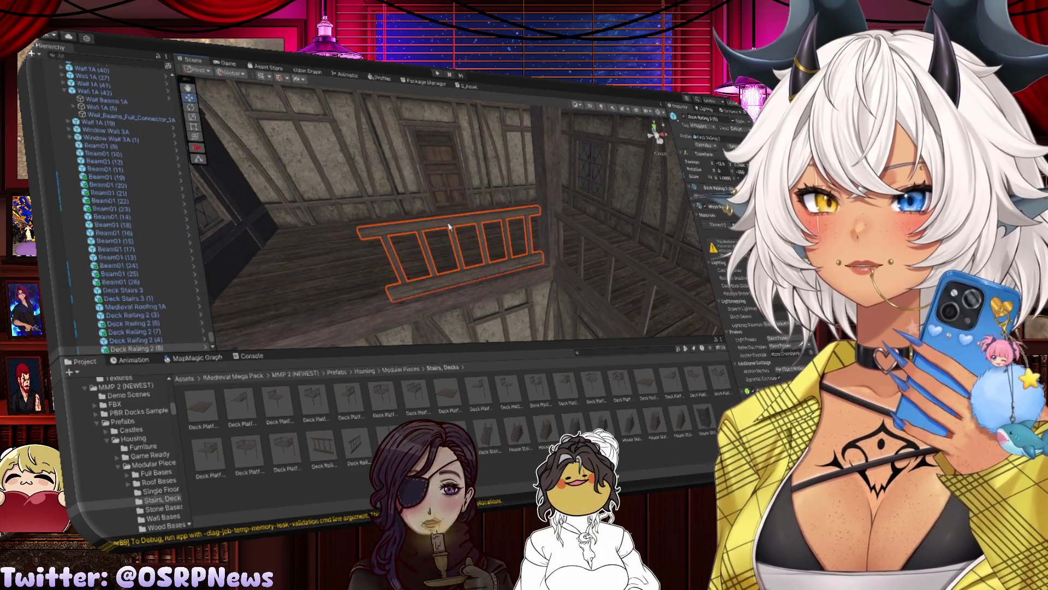
{"action": "left_click_drag", "start_coordinate": [455, 276], "coordinate": [449, 262]}
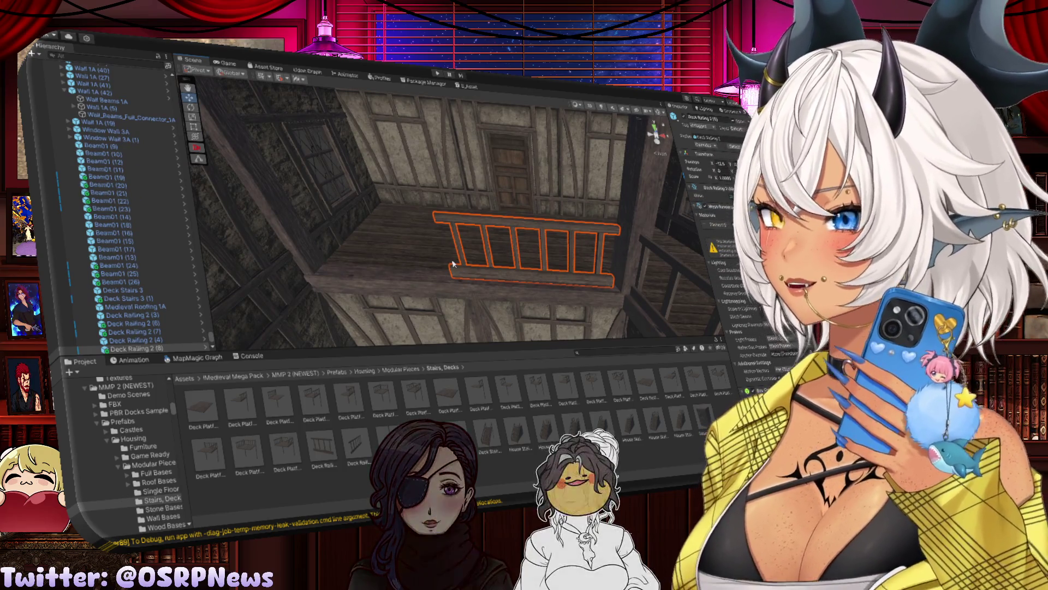
{"action": "left_click_drag", "start_coordinate": [425, 268], "coordinate": [495, 277]}
{"action": "left_click", "coordinate": [495, 275]}
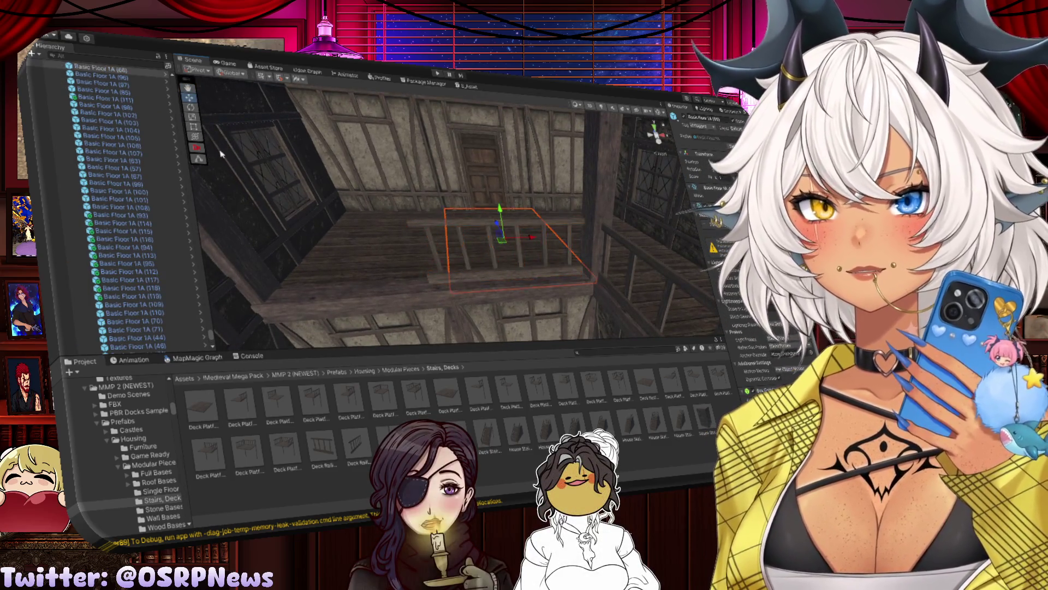
{"action": "left_click_drag", "start_coordinate": [534, 243], "coordinate": [537, 239]}
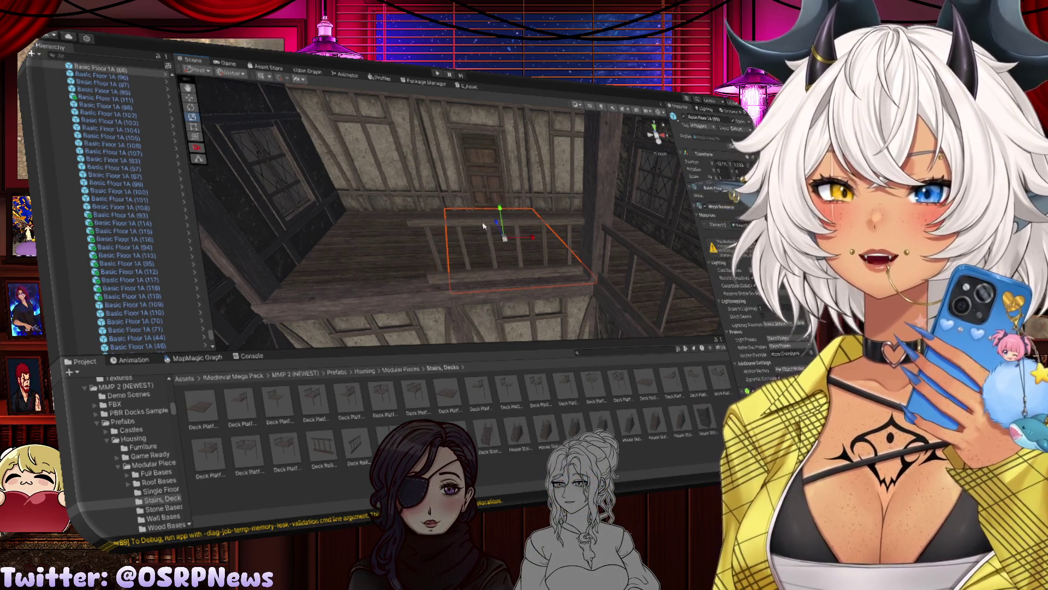
Step: Stretch Deck Railing 2 (8) to about 1.32 on X and add copy Deck Railing 2 (9) to its left
{"action": "left_click", "coordinate": [483, 226]}
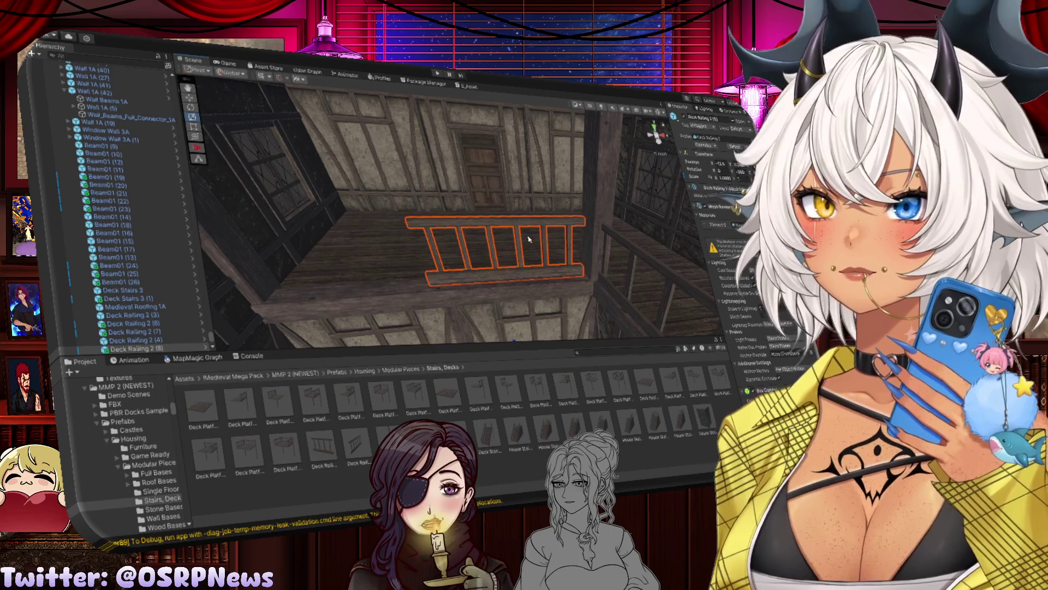
{"action": "key", "text": "t"}
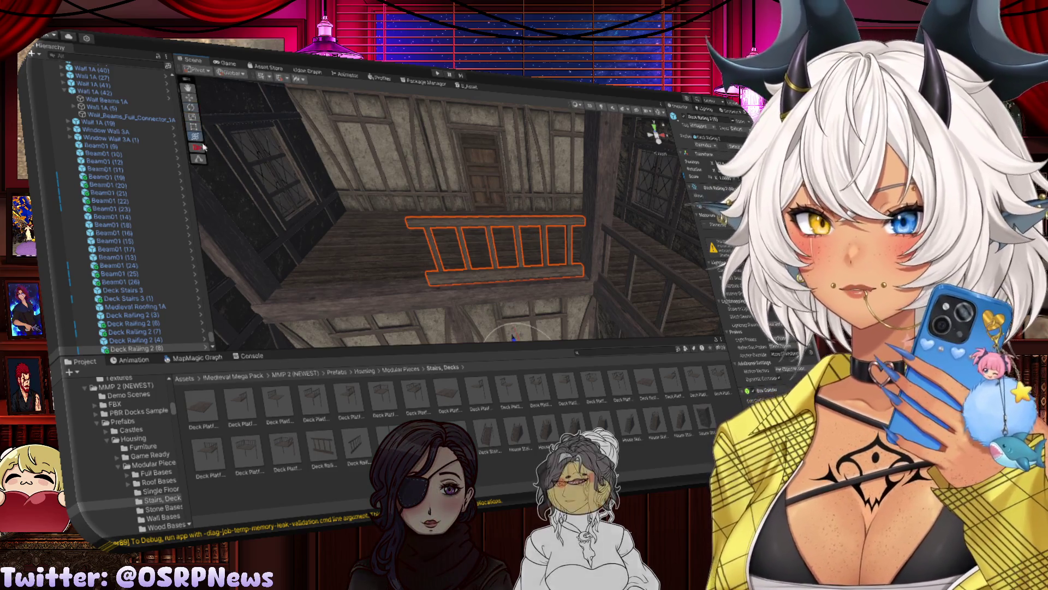
{"action": "key", "text": "f"}
{"action": "mouse_move", "coordinate": [539, 331]}
{"action": "left_mouse_down"}
{"action": "mouse_move", "coordinate": [491, 322]}
{"action": "mouse_move", "coordinate": [477, 269]}
{"action": "mouse_move", "coordinate": [526, 280]}
{"action": "mouse_move", "coordinate": [404, 281]}
{"action": "mouse_move", "coordinate": [429, 279]}
{"action": "left_mouse_up"}
{"action": "key", "text": "ctrl+d"}
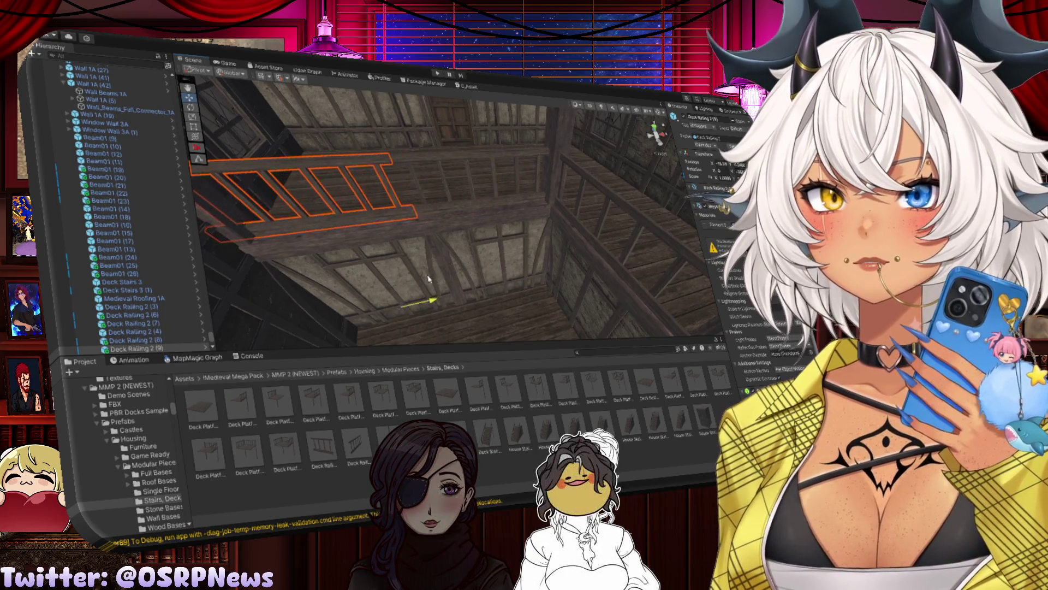
{"action": "mouse_move", "coordinate": [414, 230]}
{"action": "left_mouse_down"}
{"action": "mouse_move", "coordinate": [505, 236]}
{"action": "mouse_move", "coordinate": [412, 243]}
{"action": "left_mouse_up"}
Step: Pick the Wall 1A panel beside the stairs and duplicate it as Wall 1A (11)
{"action": "left_click", "coordinate": [412, 243]}
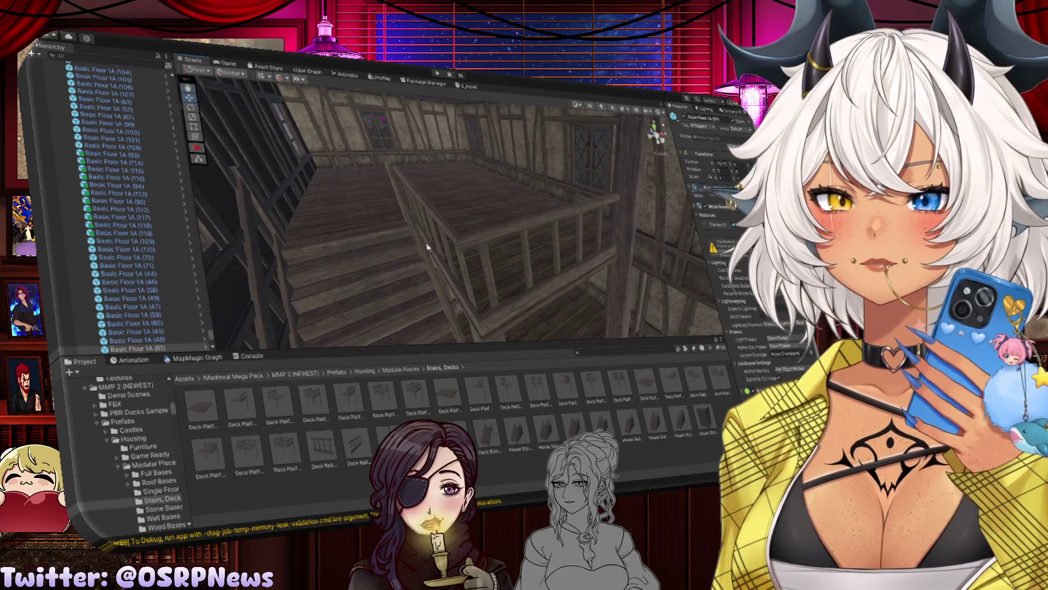
{"action": "left_click", "coordinate": [519, 228]}
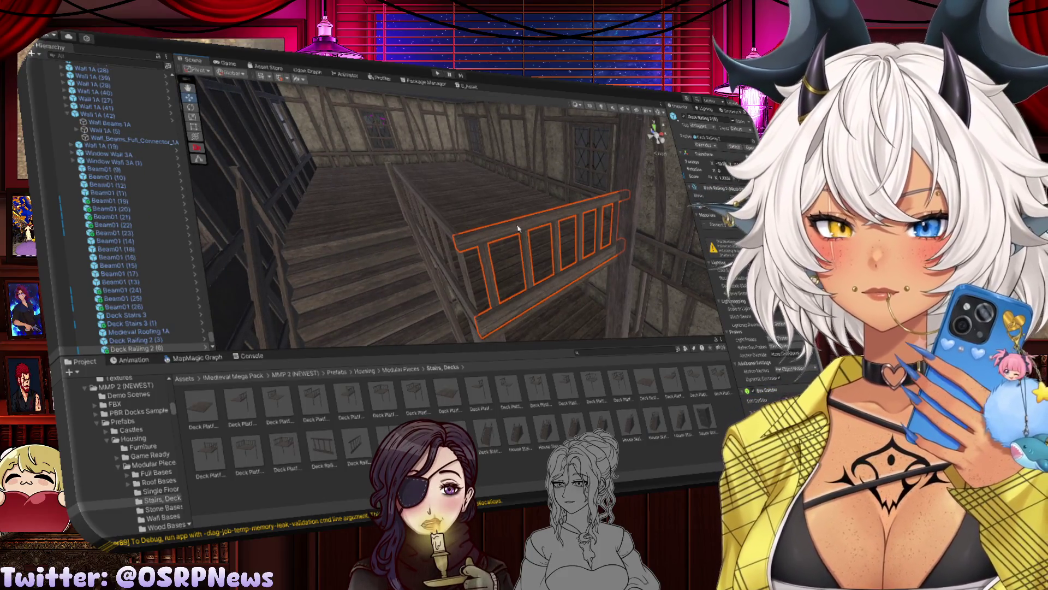
{"action": "left_click", "coordinate": [452, 236]}
{"action": "mouse_move", "coordinate": [451, 236]}
{"action": "left_mouse_down"}
{"action": "mouse_move", "coordinate": [445, 222]}
{"action": "mouse_move", "coordinate": [504, 241]}
{"action": "mouse_move", "coordinate": [522, 263]}
{"action": "mouse_move", "coordinate": [539, 250]}
{"action": "mouse_move", "coordinate": [524, 229]}
{"action": "mouse_move", "coordinate": [404, 198]}
{"action": "mouse_move", "coordinate": [462, 265]}
{"action": "mouse_move", "coordinate": [555, 219]}
{"action": "mouse_move", "coordinate": [446, 248]}
{"action": "mouse_move", "coordinate": [336, 190]}
{"action": "mouse_move", "coordinate": [529, 231]}
{"action": "mouse_move", "coordinate": [491, 231]}
{"action": "left_mouse_up"}
{"action": "left_click", "coordinate": [522, 223]}
{"action": "key", "text": "ctrl+d"}
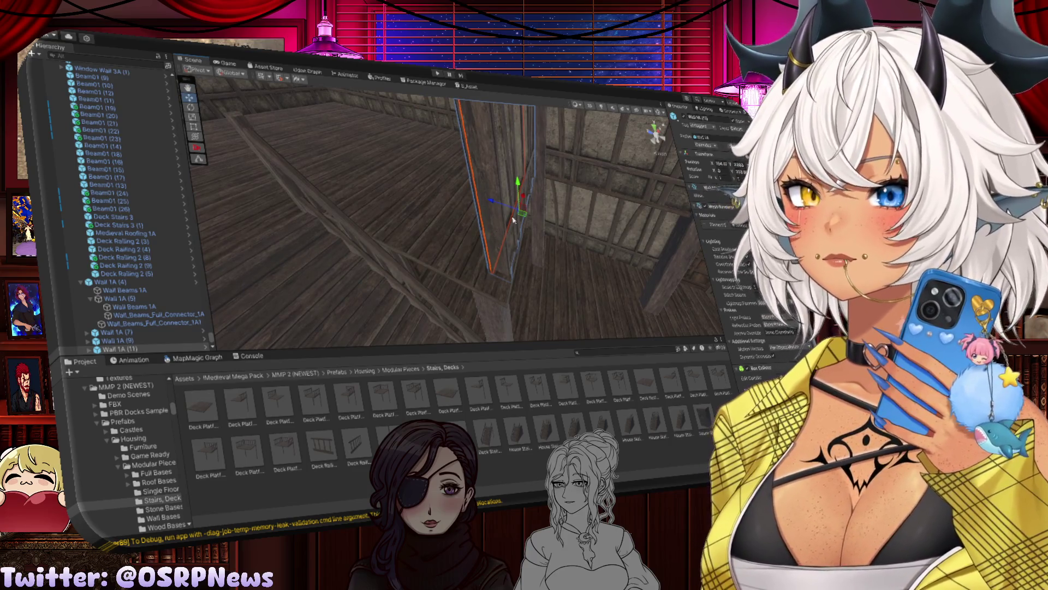
Step: Rotate the copied wall panel around its vertical axis, then return to the Move tool
{"action": "left_click", "coordinate": [443, 197]}
{"action": "key", "text": "e"}
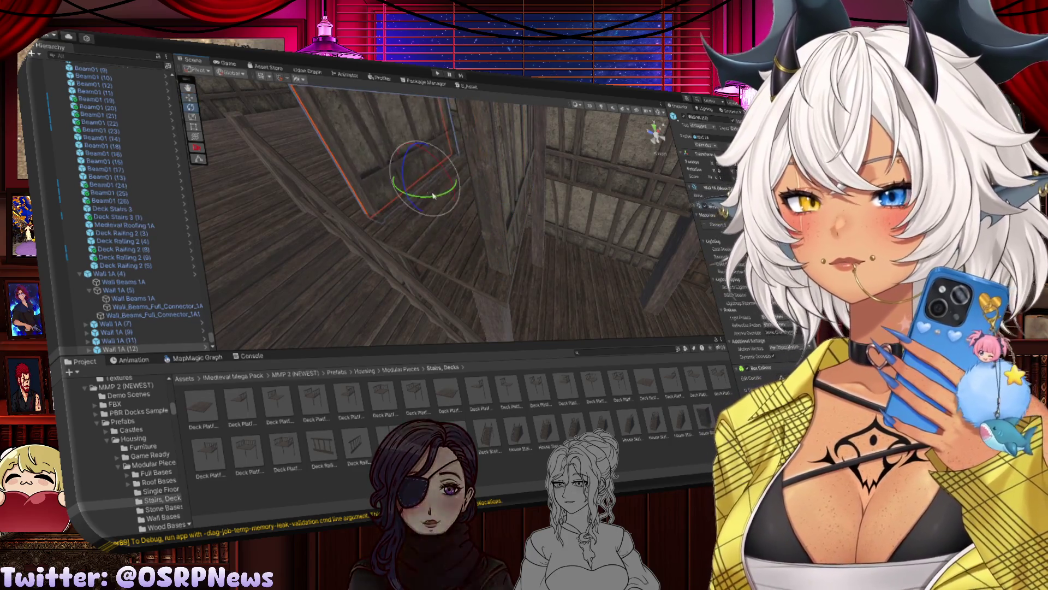
{"action": "left_click_drag", "start_coordinate": [324, 196], "coordinate": [350, 197]}
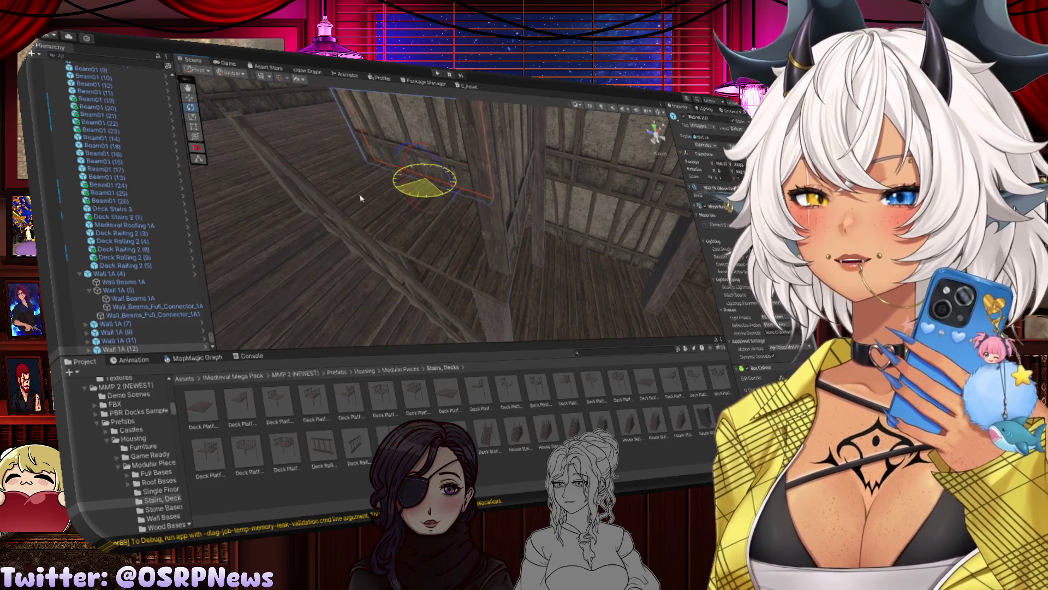
{"action": "key", "text": "w"}
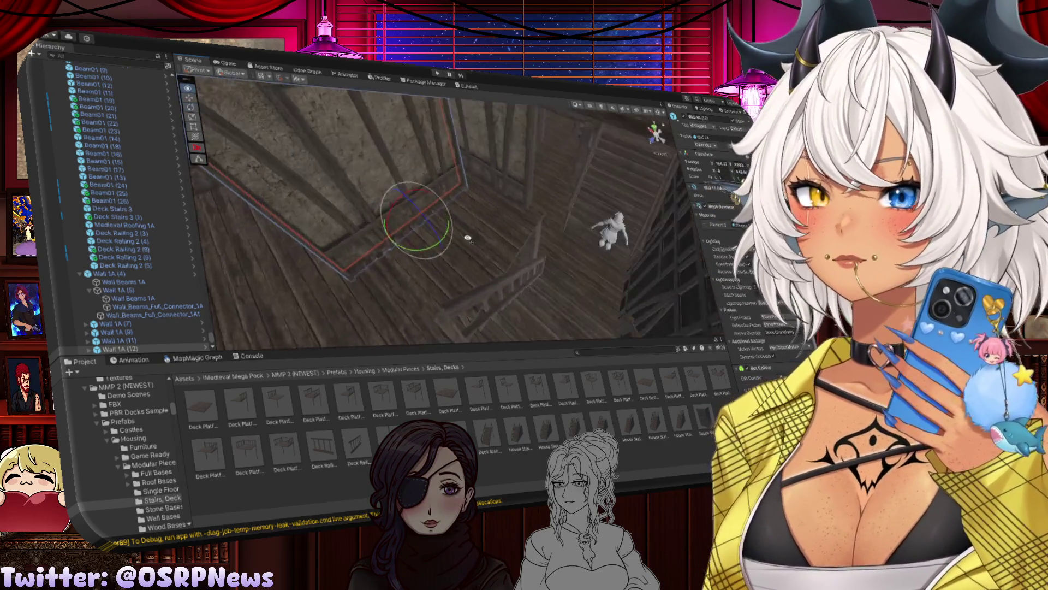
{"action": "mouse_move", "coordinate": [387, 208]}
{"action": "left_mouse_down"}
{"action": "mouse_move", "coordinate": [426, 243]}
{"action": "mouse_move", "coordinate": [381, 254]}
{"action": "left_mouse_up"}
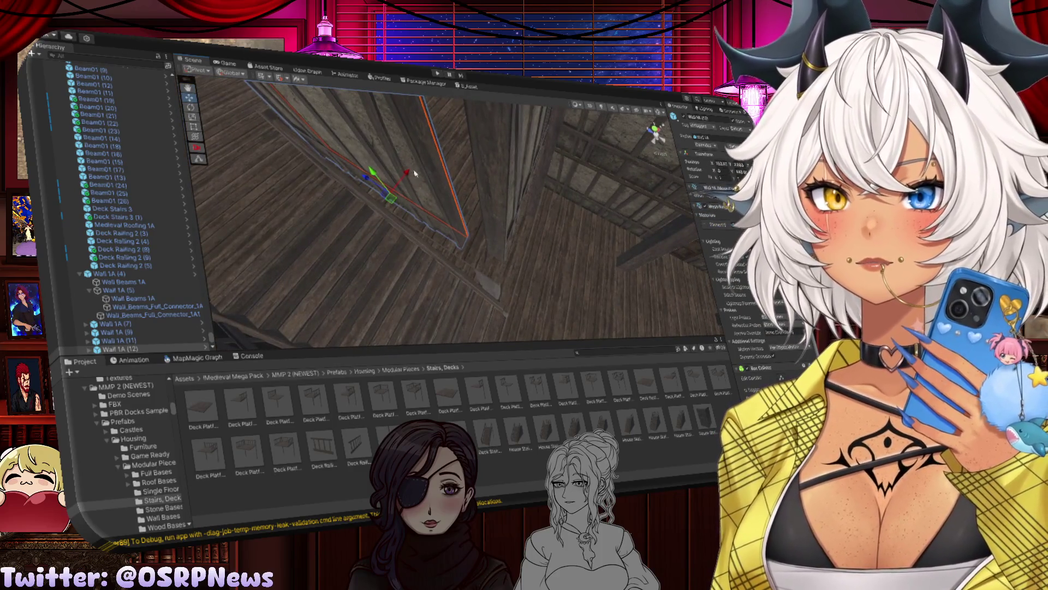
{"action": "mouse_move", "coordinate": [413, 174]}
{"action": "left_mouse_down"}
{"action": "mouse_move", "coordinate": [346, 140]}
{"action": "mouse_move", "coordinate": [355, 155]}
{"action": "mouse_move", "coordinate": [476, 200]}
{"action": "mouse_move", "coordinate": [447, 216]}
{"action": "mouse_move", "coordinate": [608, 224]}
{"action": "mouse_move", "coordinate": [604, 245]}
{"action": "mouse_move", "coordinate": [345, 199]}
{"action": "mouse_move", "coordinate": [469, 240]}
{"action": "left_mouse_up"}
Step: Check Wall 1A (11) and Wall 1A (12) by the stairs, then frame the corner wall
{"action": "left_click", "coordinate": [473, 239]}
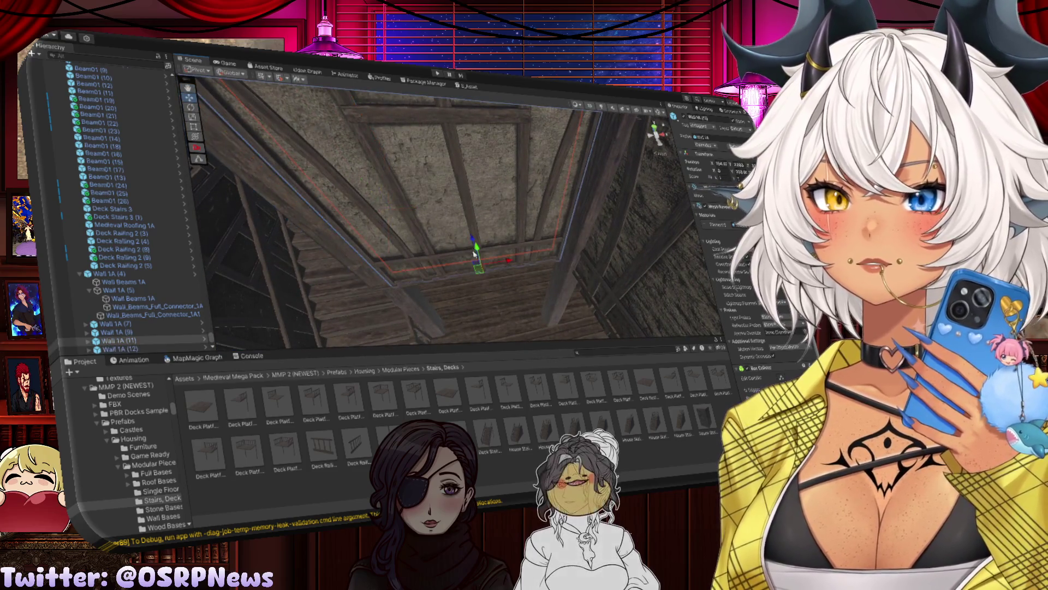
{"action": "left_click_drag", "start_coordinate": [472, 239], "coordinate": [516, 263]}
{"action": "left_click", "coordinate": [478, 221]}
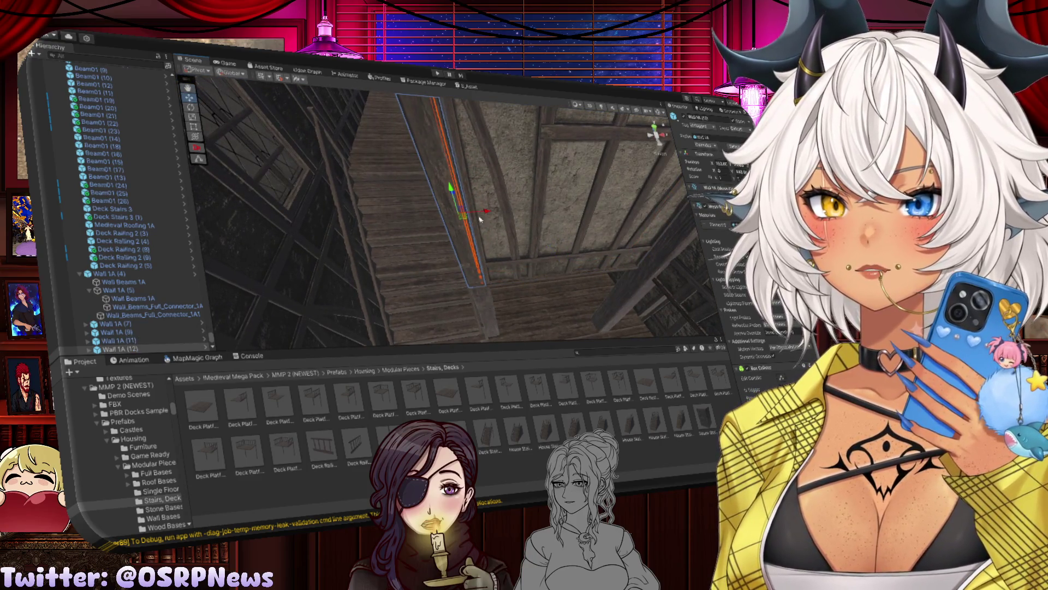
{"action": "left_click", "coordinate": [480, 254]}
{"action": "mouse_move", "coordinate": [480, 253]}
{"action": "left_mouse_down"}
{"action": "mouse_move", "coordinate": [434, 256]}
{"action": "mouse_move", "coordinate": [481, 267]}
{"action": "mouse_move", "coordinate": [514, 251]}
{"action": "mouse_move", "coordinate": [493, 250]}
{"action": "mouse_move", "coordinate": [505, 240]}
{"action": "mouse_move", "coordinate": [578, 269]}
{"action": "mouse_move", "coordinate": [551, 259]}
{"action": "mouse_move", "coordinate": [431, 258]}
{"action": "left_mouse_up"}
{"action": "left_click", "coordinate": [579, 269]}
{"action": "left_click", "coordinate": [431, 259]}
{"action": "key", "text": "f"}
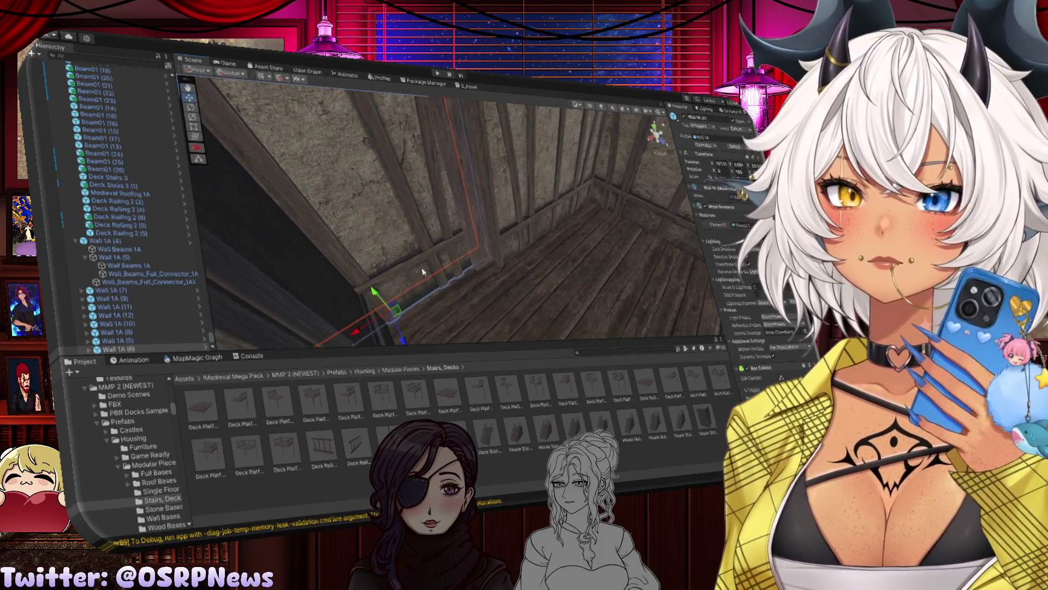
Step: Shift the horizontal beam Wall 1A (6) slightly along its depth axis
{"action": "left_click", "coordinate": [497, 215]}
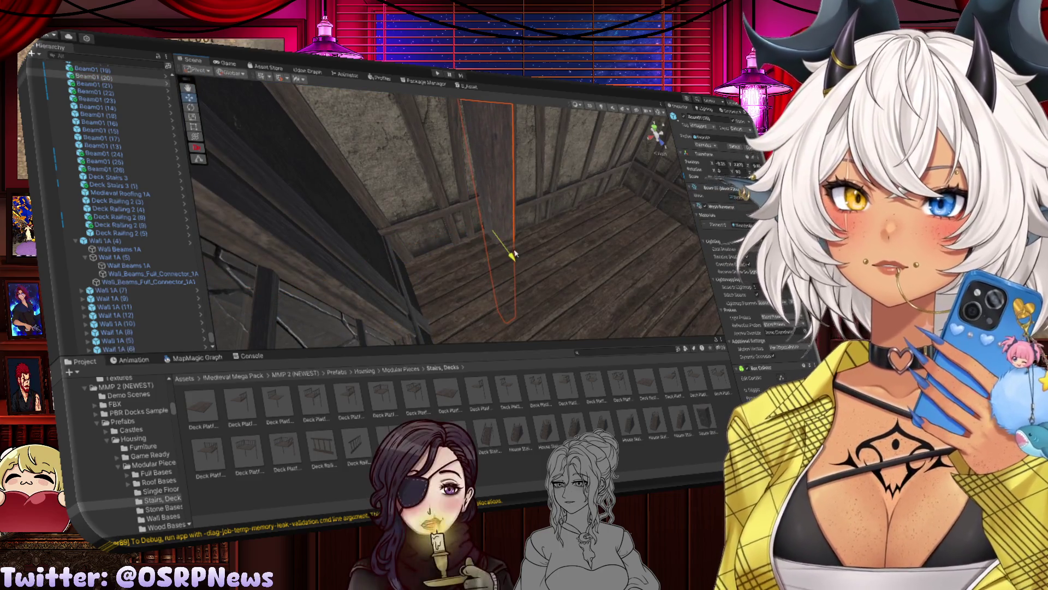
{"action": "left_click", "coordinate": [445, 225]}
{"action": "left_click_drag", "start_coordinate": [422, 285], "coordinate": [434, 295]}
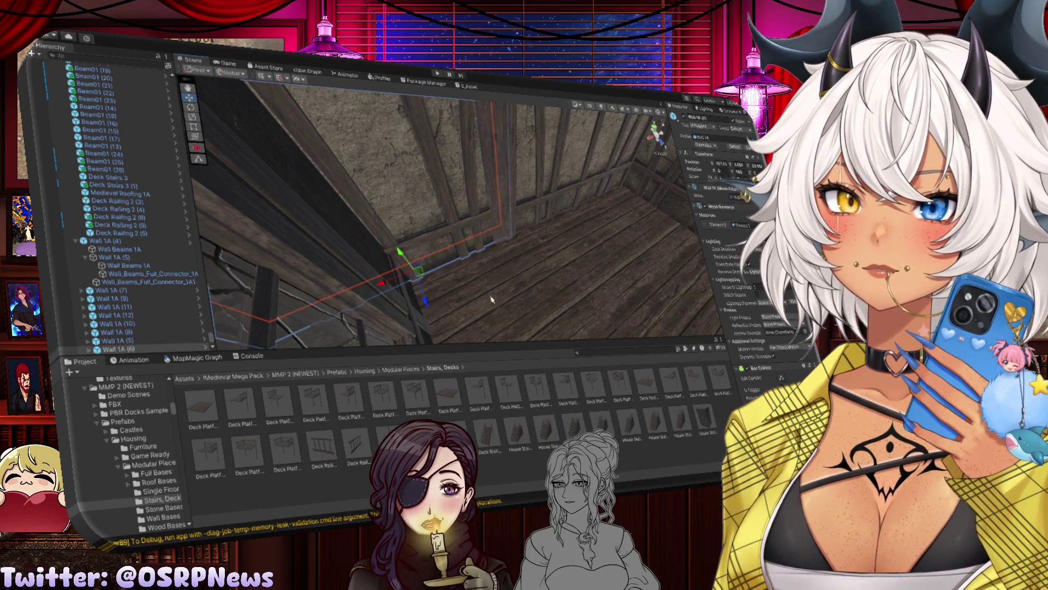
{"action": "left_click", "coordinate": [477, 299]}
{"action": "left_click_drag", "start_coordinate": [521, 245], "coordinate": [392, 211]}
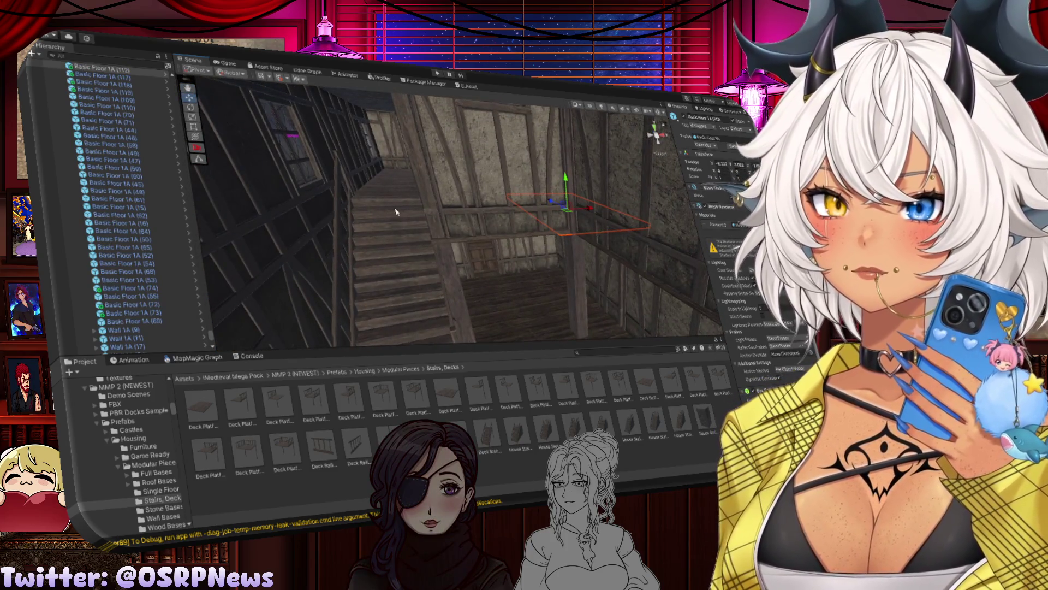
{"action": "mouse_move", "coordinate": [444, 226]}
{"action": "left_mouse_down"}
{"action": "mouse_move", "coordinate": [403, 186]}
{"action": "mouse_move", "coordinate": [415, 227]}
{"action": "mouse_move", "coordinate": [490, 268]}
{"action": "left_mouse_up"}
{"action": "left_click", "coordinate": [415, 227]}
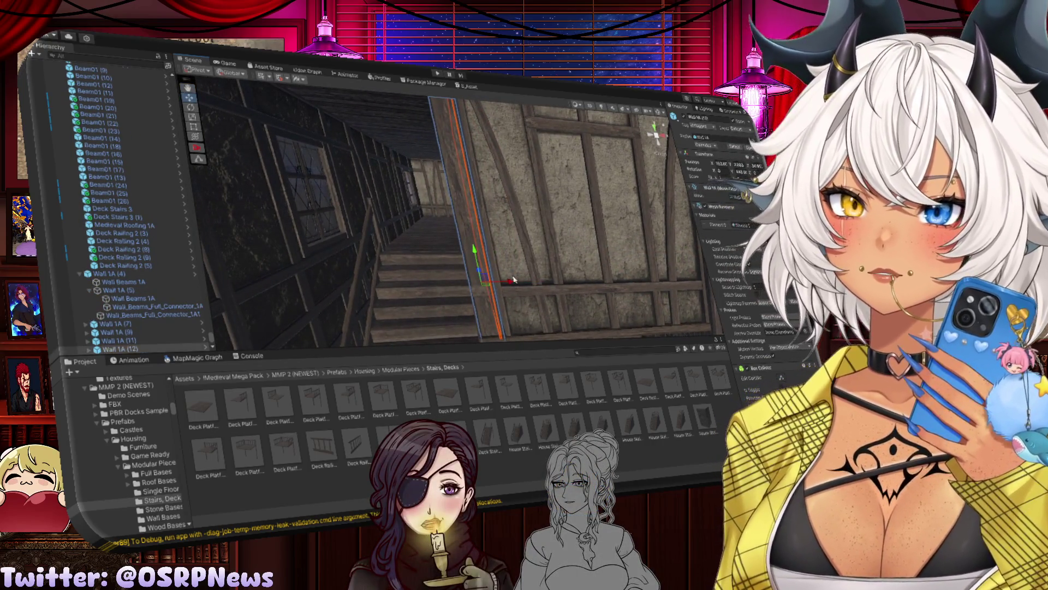
{"action": "left_click", "coordinate": [513, 281]}
{"action": "key", "text": "f"}
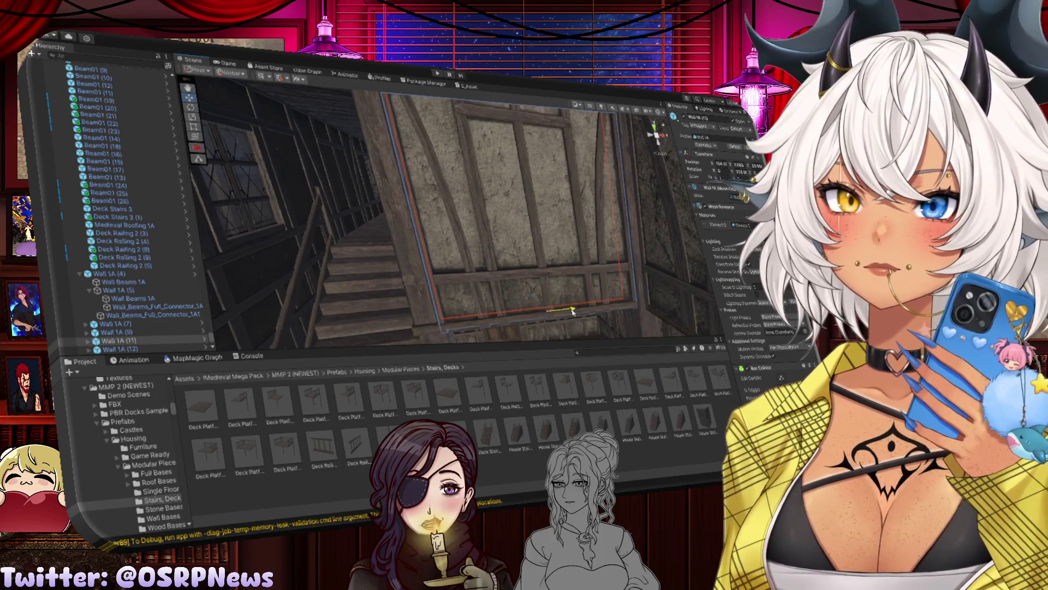
{"action": "left_click", "coordinate": [580, 285]}
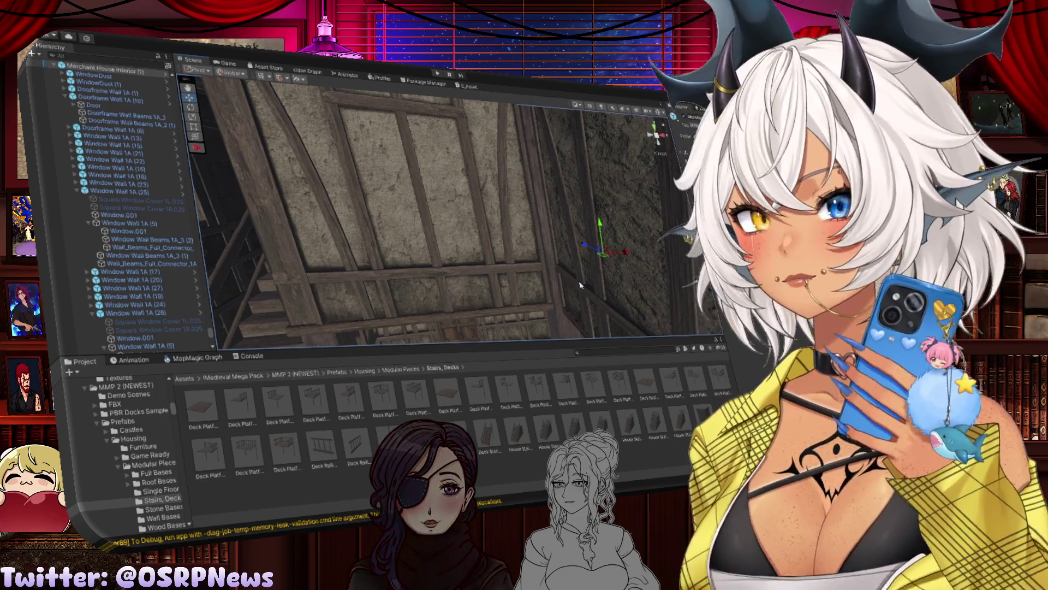
{"action": "mouse_move", "coordinate": [580, 284]}
{"action": "left_mouse_down"}
{"action": "mouse_move", "coordinate": [497, 254]}
{"action": "mouse_move", "coordinate": [564, 259]}
{"action": "mouse_move", "coordinate": [518, 147]}
{"action": "left_mouse_up"}
{"action": "left_click", "coordinate": [577, 159]}
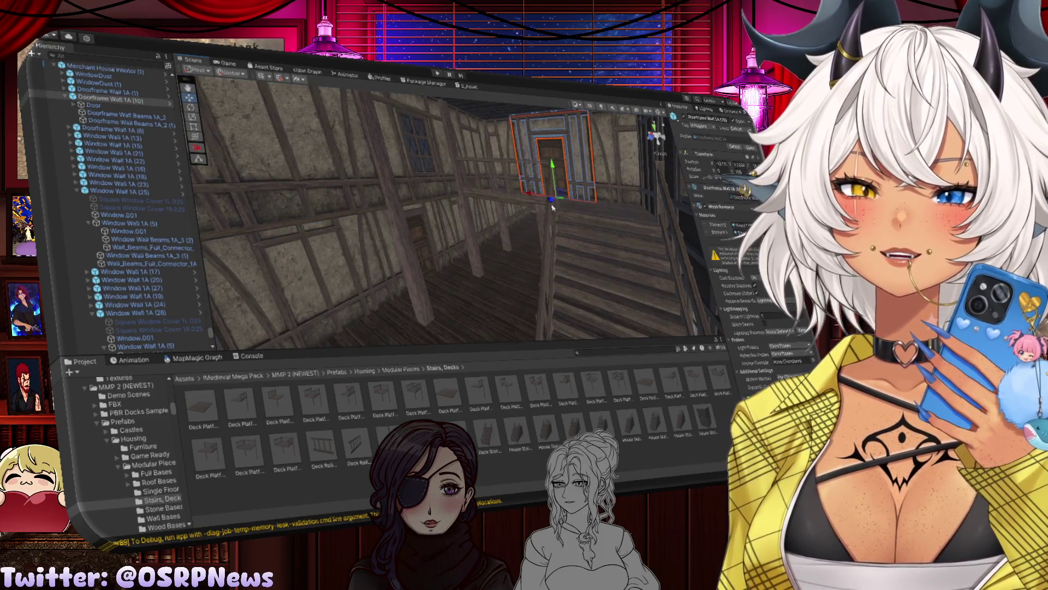
{"action": "left_click", "coordinate": [553, 202]}
{"action": "mouse_move", "coordinate": [553, 202]}
{"action": "left_mouse_down"}
{"action": "mouse_move", "coordinate": [445, 184]}
{"action": "mouse_move", "coordinate": [525, 218]}
{"action": "mouse_move", "coordinate": [411, 164]}
{"action": "left_mouse_up"}
{"action": "mouse_move", "coordinate": [407, 231]}
{"action": "left_mouse_down"}
{"action": "mouse_move", "coordinate": [441, 352]}
{"action": "mouse_move", "coordinate": [510, 300]}
{"action": "mouse_move", "coordinate": [321, 243]}
{"action": "mouse_move", "coordinate": [437, 282]}
{"action": "mouse_move", "coordinate": [399, 266]}
{"action": "left_mouse_up"}
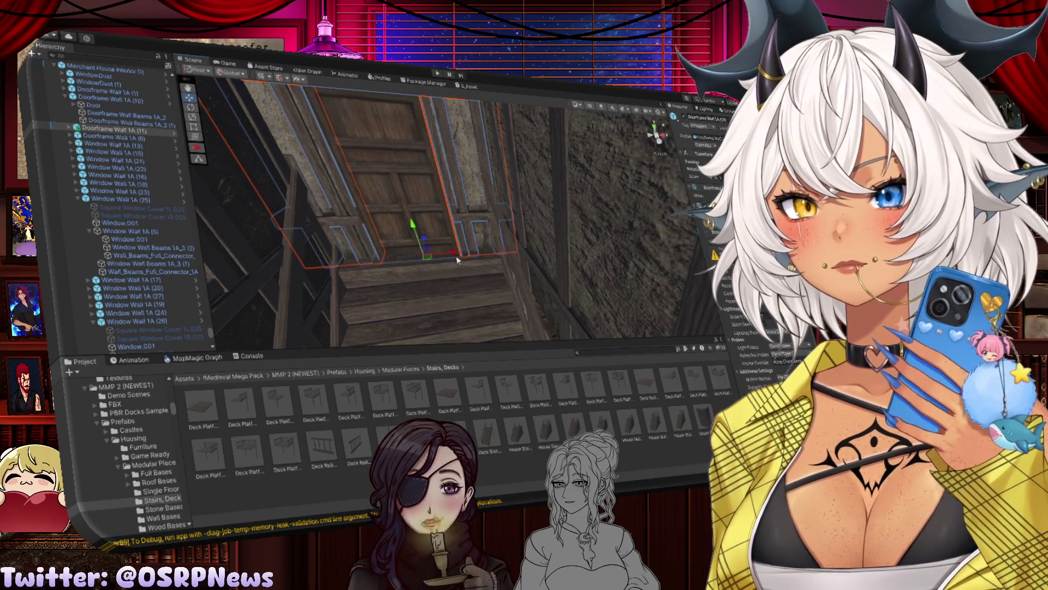
Step: Compare Deck Stairs 3 (1) with the doorframe above and select Doorframe Wall 1A (11)
{"action": "left_click", "coordinate": [457, 257]}
{"action": "mouse_move", "coordinate": [458, 257]}
{"action": "left_mouse_down"}
{"action": "mouse_move", "coordinate": [349, 190]}
{"action": "mouse_move", "coordinate": [457, 282]}
{"action": "left_mouse_up"}
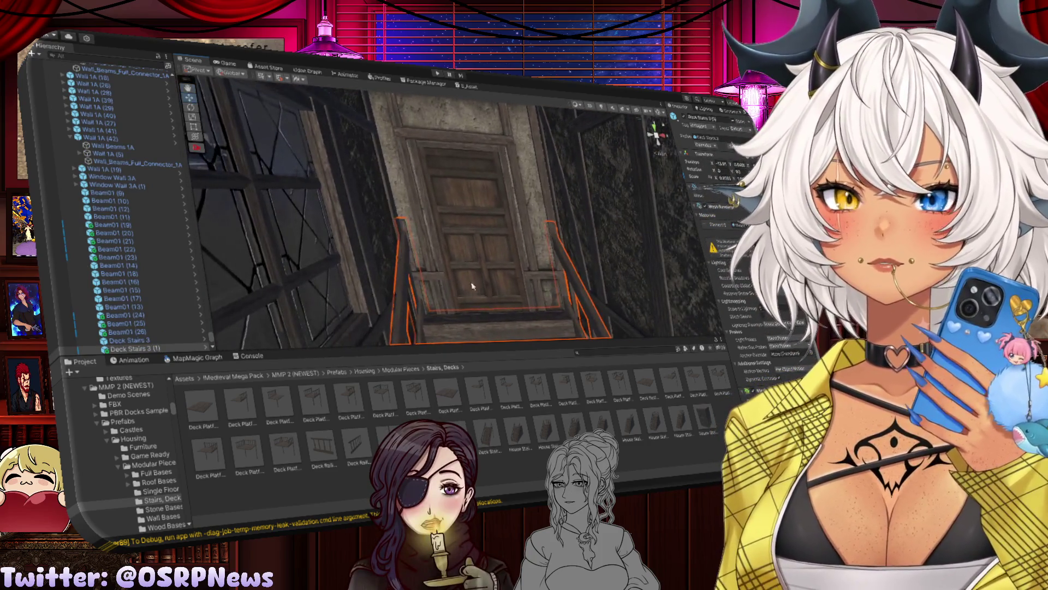
{"action": "left_click", "coordinate": [524, 223]}
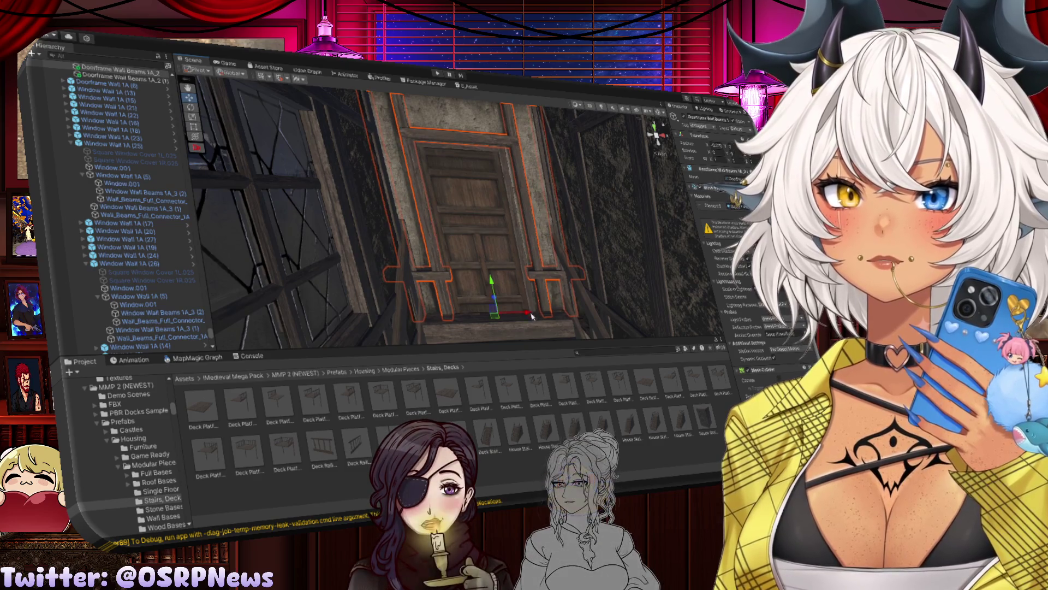
{"action": "left_click", "coordinate": [542, 327]}
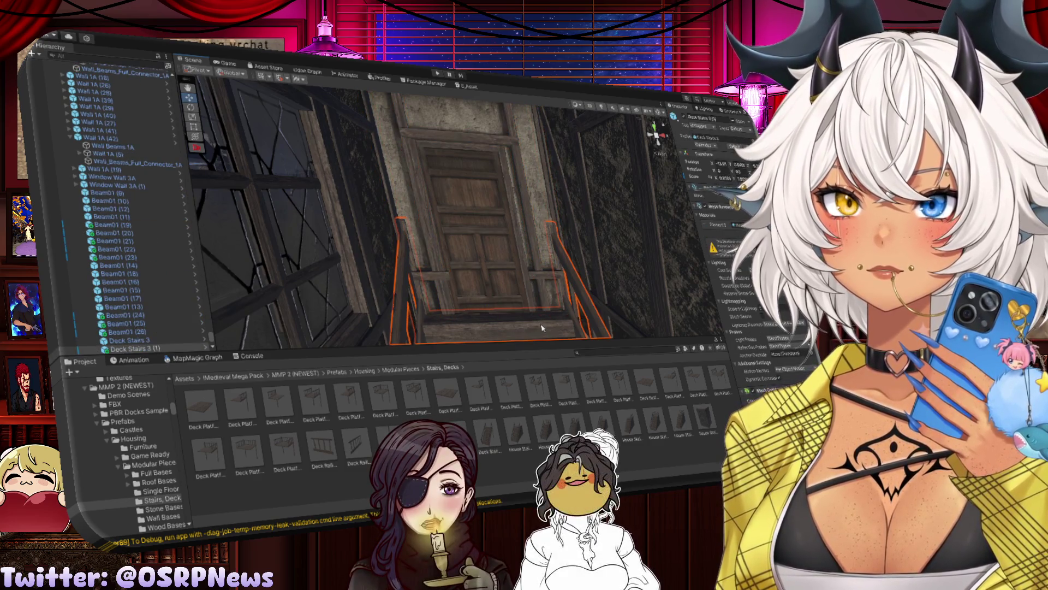
{"action": "left_click", "coordinate": [530, 302]}
{"action": "left_click", "coordinate": [538, 218]}
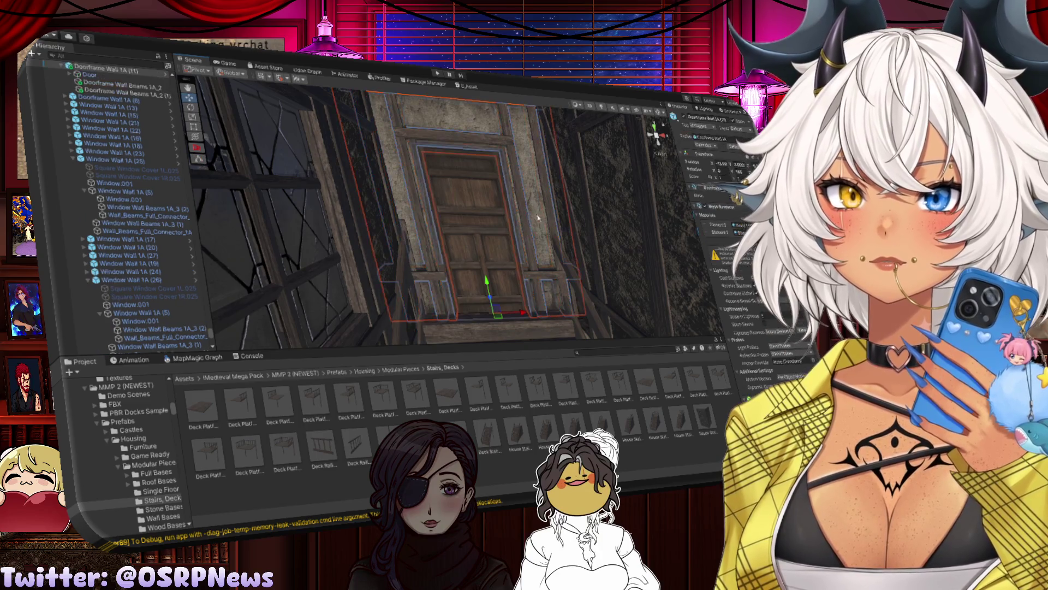
Step: Nudge Doorframe Wall 1A (11) along X twice to line up with the staircase
{"action": "left_click_drag", "start_coordinate": [521, 311], "coordinate": [525, 315]}
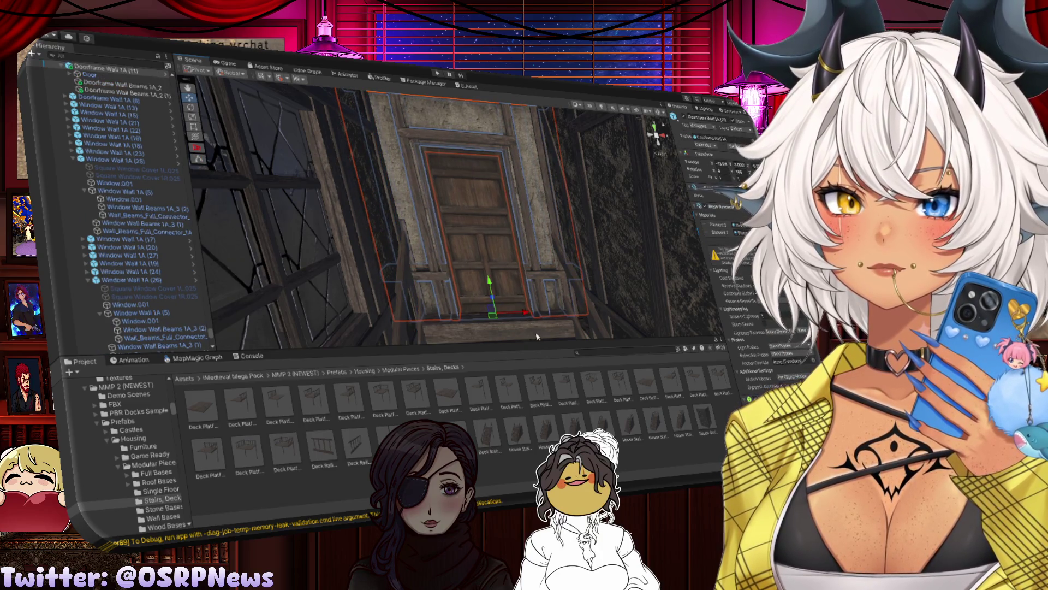
{"action": "left_click", "coordinate": [535, 334]}
{"action": "left_click", "coordinate": [541, 206]}
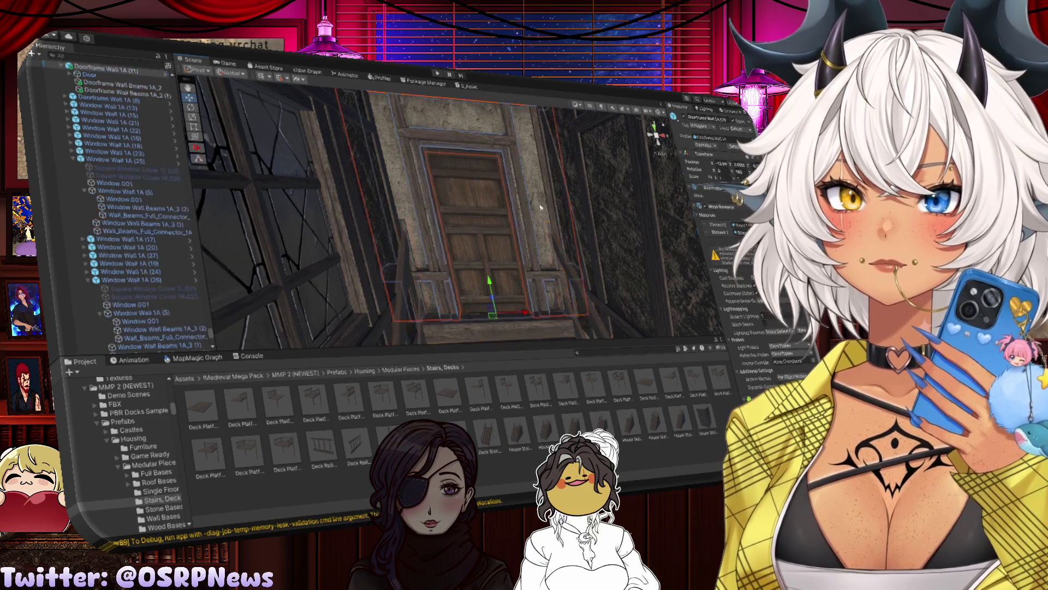
{"action": "left_click_drag", "start_coordinate": [522, 310], "coordinate": [528, 313]}
{"action": "scroll", "coordinate": [540, 229], "scroll_direction": "down", "scroll_amount": 5}
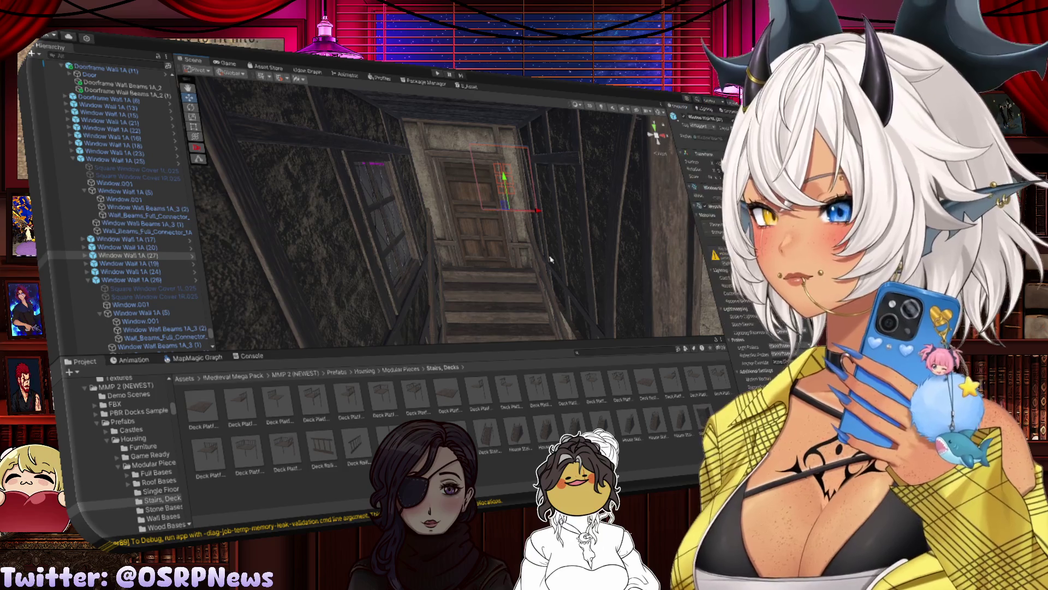
{"action": "mouse_move", "coordinate": [552, 268]}
{"action": "left_mouse_down"}
{"action": "mouse_move", "coordinate": [546, 285]}
{"action": "mouse_move", "coordinate": [451, 244]}
{"action": "mouse_move", "coordinate": [281, 262]}
{"action": "mouse_move", "coordinate": [382, 247]}
{"action": "mouse_move", "coordinate": [444, 213]}
{"action": "mouse_move", "coordinate": [458, 265]}
{"action": "mouse_move", "coordinate": [382, 300]}
{"action": "mouse_move", "coordinate": [516, 242]}
{"action": "left_mouse_up"}
{"action": "left_click", "coordinate": [421, 253]}
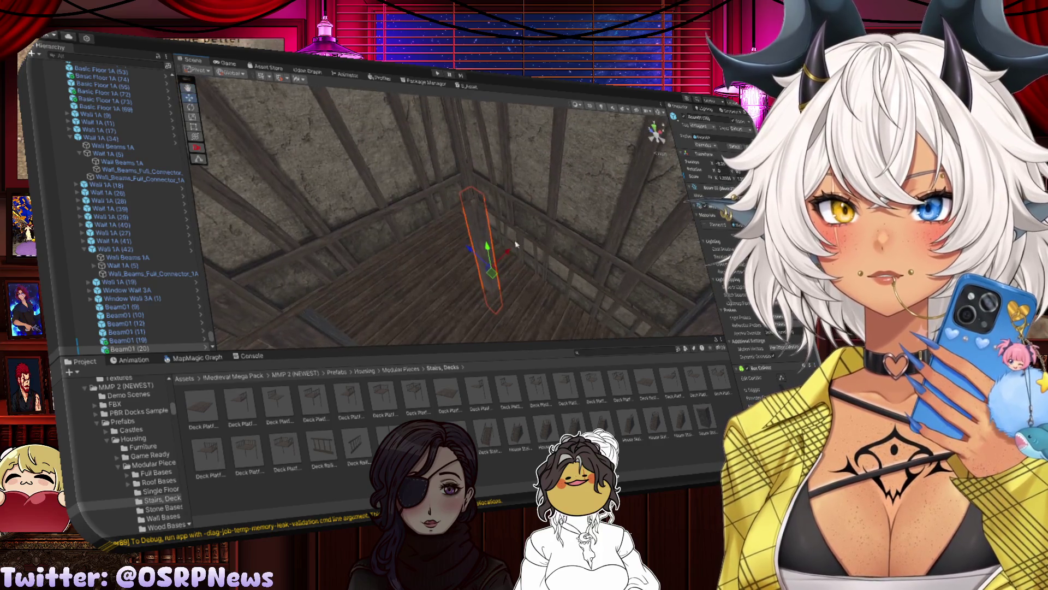
Step: Move the Wall_Beams strip at the base of the window wall along its Y axis
{"action": "left_click", "coordinate": [456, 269]}
{"action": "mouse_move", "coordinate": [456, 270]}
{"action": "left_mouse_down"}
{"action": "mouse_move", "coordinate": [449, 234]}
{"action": "mouse_move", "coordinate": [442, 241]}
{"action": "mouse_move", "coordinate": [527, 249]}
{"action": "mouse_move", "coordinate": [382, 302]}
{"action": "mouse_move", "coordinate": [338, 342]}
{"action": "mouse_move", "coordinate": [389, 322]}
{"action": "left_mouse_up"}
{"action": "left_click", "coordinate": [496, 252]}
{"action": "left_click_drag", "start_coordinate": [381, 278], "coordinate": [385, 279]}
{"action": "left_click", "coordinate": [463, 326]}
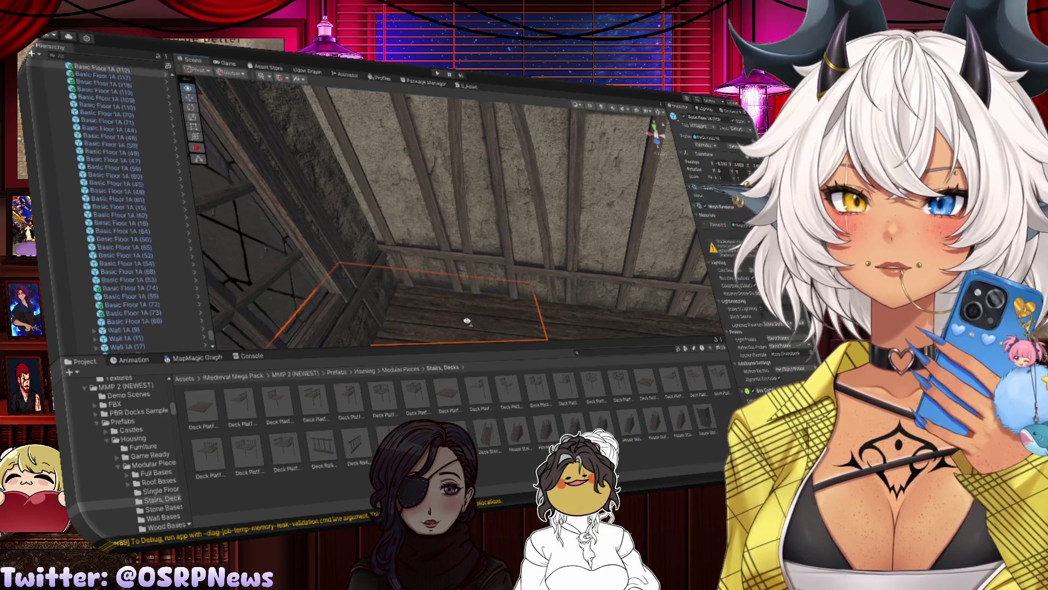
{"action": "left_click_drag", "start_coordinate": [463, 327], "coordinate": [421, 313]}
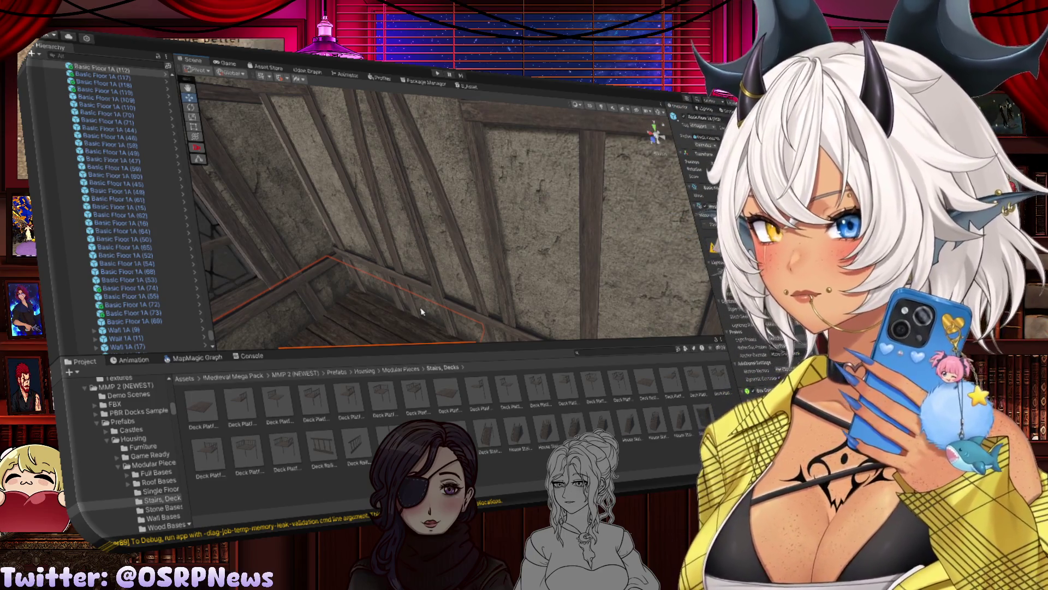
{"action": "scroll", "coordinate": [420, 283], "scroll_direction": "up", "scroll_amount": 2}
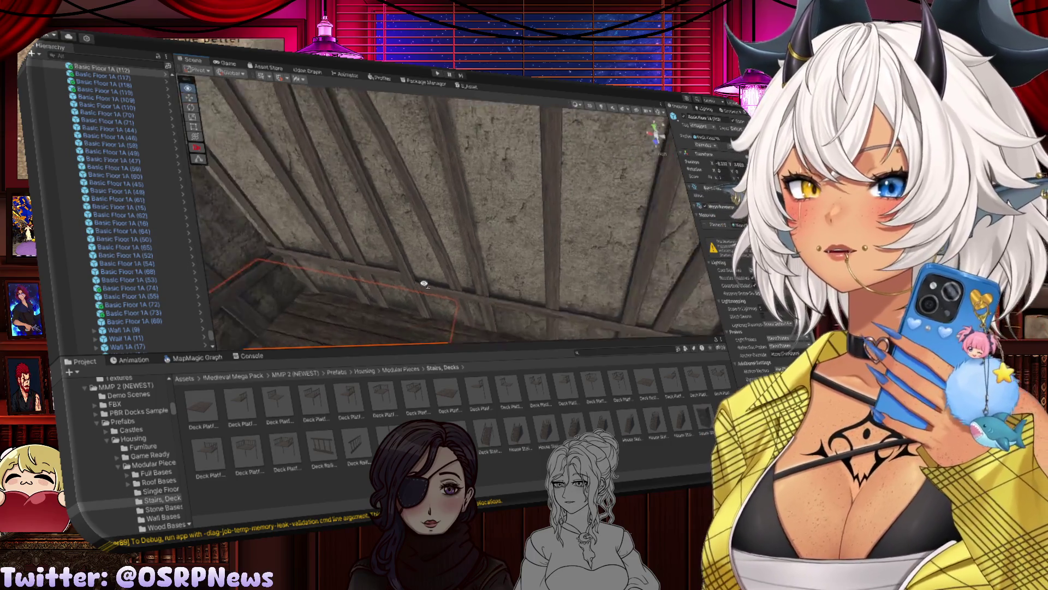
{"action": "left_click", "coordinate": [407, 274]}
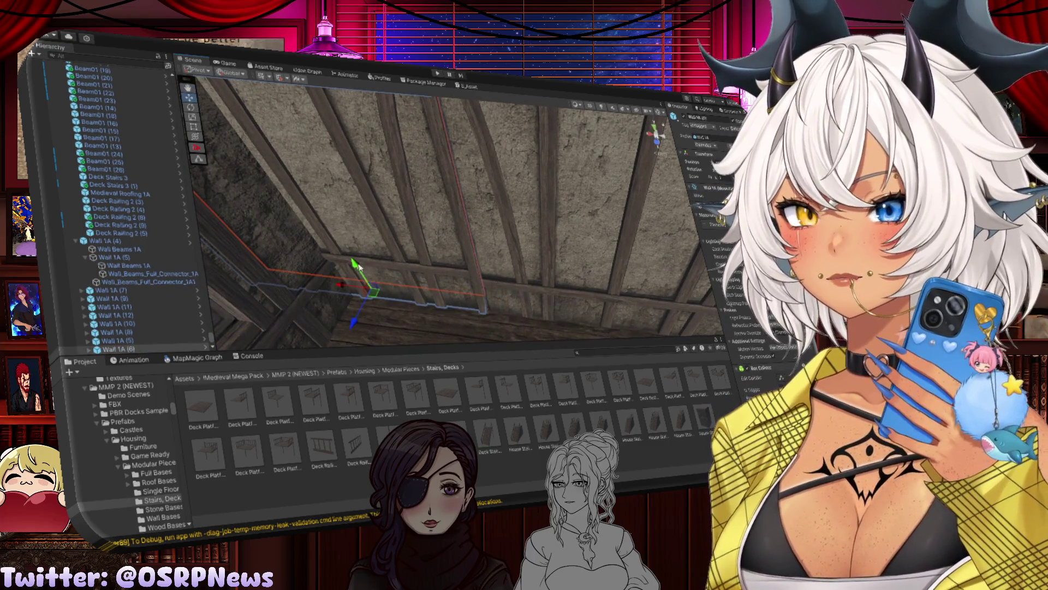
{"action": "left_click_drag", "start_coordinate": [354, 264], "coordinate": [359, 270]}
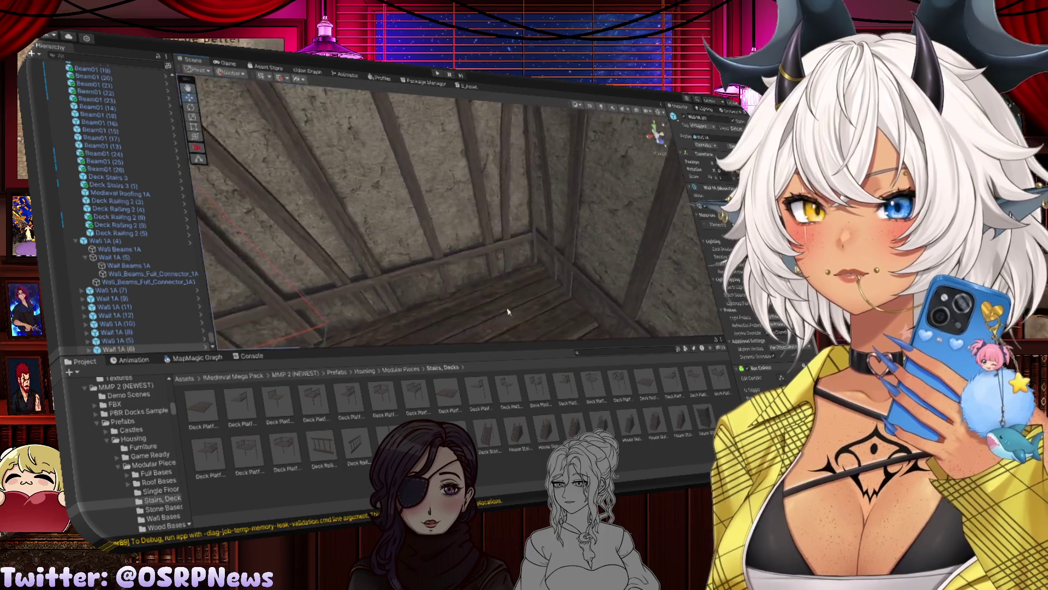
{"action": "left_click", "coordinate": [449, 295]}
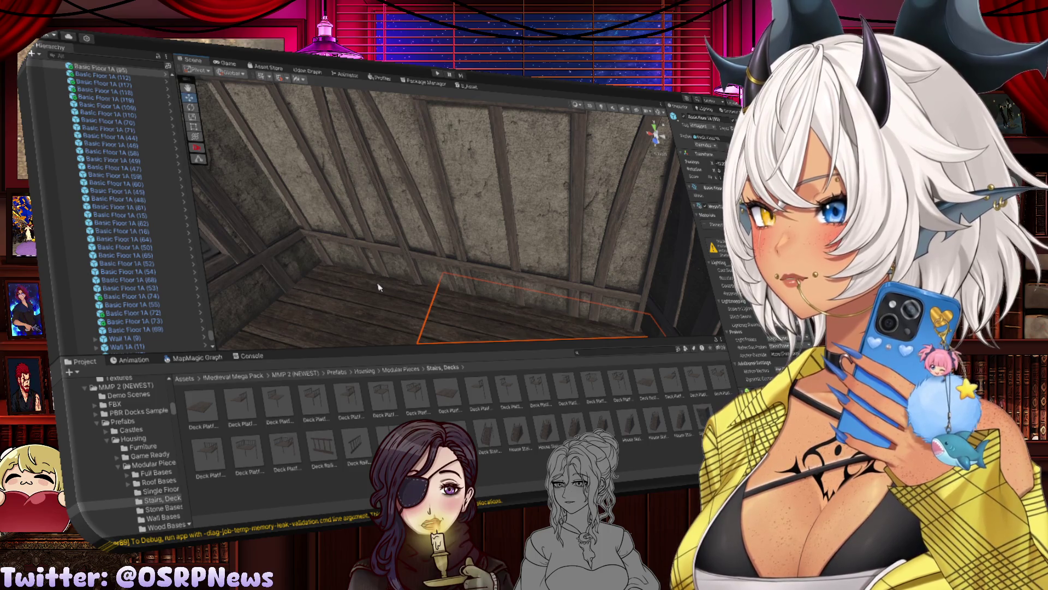
{"action": "mouse_move", "coordinate": [435, 230]}
{"action": "left_mouse_down"}
{"action": "mouse_move", "coordinate": [498, 223]}
{"action": "mouse_move", "coordinate": [509, 236]}
{"action": "mouse_move", "coordinate": [492, 218]}
{"action": "mouse_move", "coordinate": [439, 208]}
{"action": "left_mouse_up"}
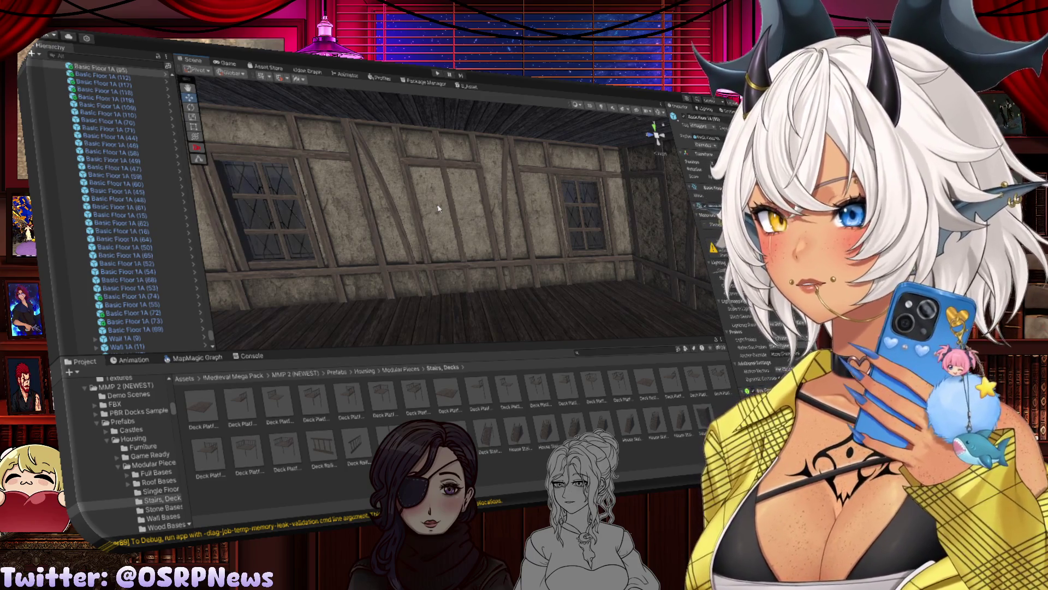
{"action": "mouse_move", "coordinate": [461, 220]}
{"action": "left_mouse_down"}
{"action": "mouse_move", "coordinate": [548, 264]}
{"action": "mouse_move", "coordinate": [498, 250]}
{"action": "mouse_move", "coordinate": [433, 264]}
{"action": "mouse_move", "coordinate": [390, 228]}
{"action": "mouse_move", "coordinate": [468, 244]}
{"action": "mouse_move", "coordinate": [431, 241]}
{"action": "left_mouse_up"}
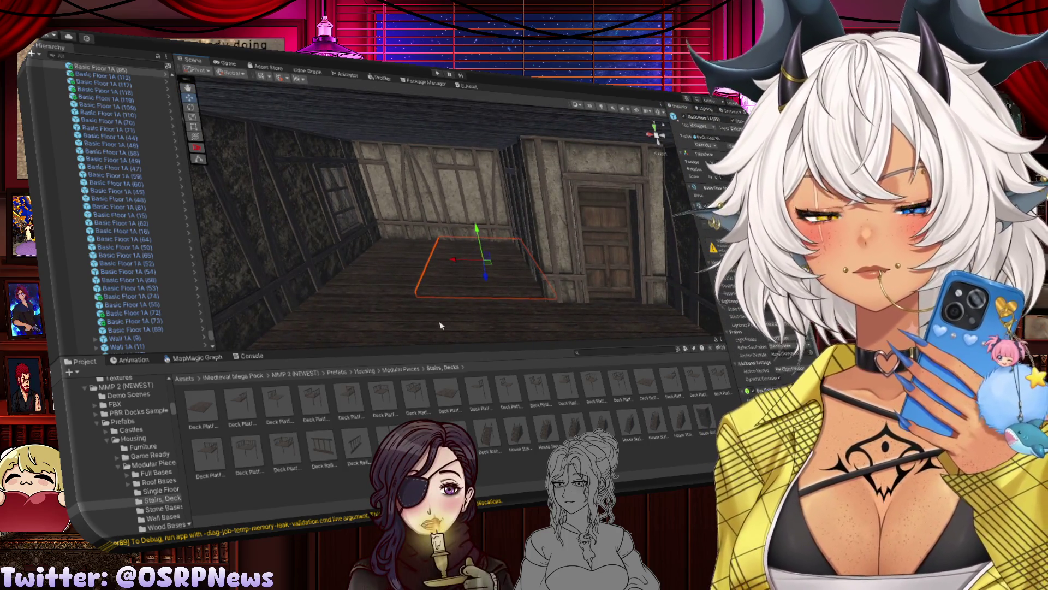
{"action": "left_click_drag", "start_coordinate": [458, 351], "coordinate": [470, 313]}
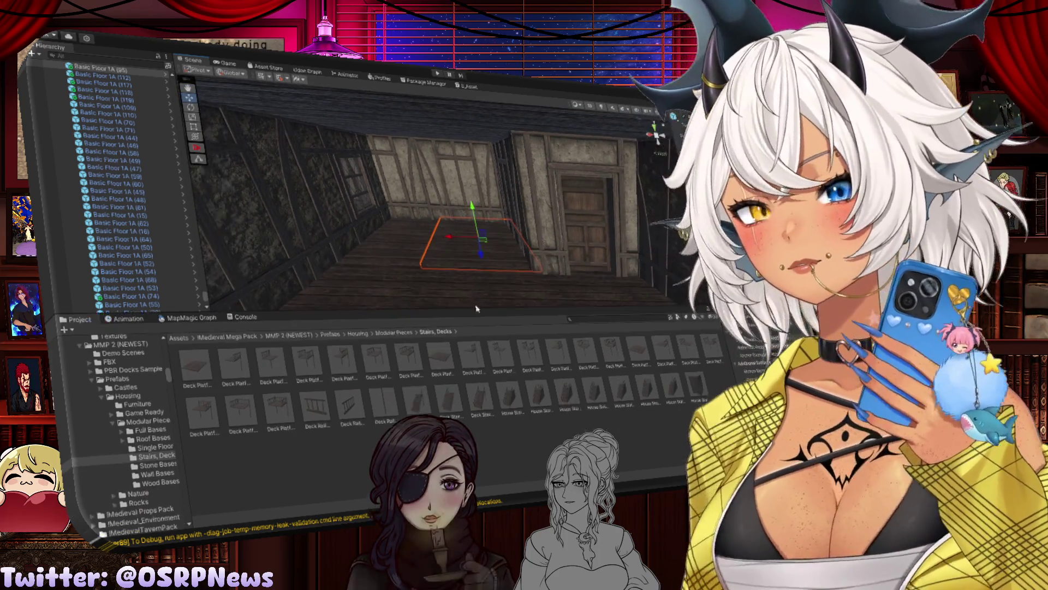
{"action": "left_click_drag", "start_coordinate": [536, 307], "coordinate": [520, 325]}
{"action": "mouse_move", "coordinate": [503, 283]}
{"action": "left_mouse_down"}
{"action": "mouse_move", "coordinate": [494, 275]}
{"action": "mouse_move", "coordinate": [571, 309]}
{"action": "mouse_move", "coordinate": [433, 241]}
{"action": "mouse_move", "coordinate": [384, 269]}
{"action": "mouse_move", "coordinate": [416, 251]}
{"action": "mouse_move", "coordinate": [408, 283]}
{"action": "mouse_move", "coordinate": [524, 245]}
{"action": "left_mouse_up"}
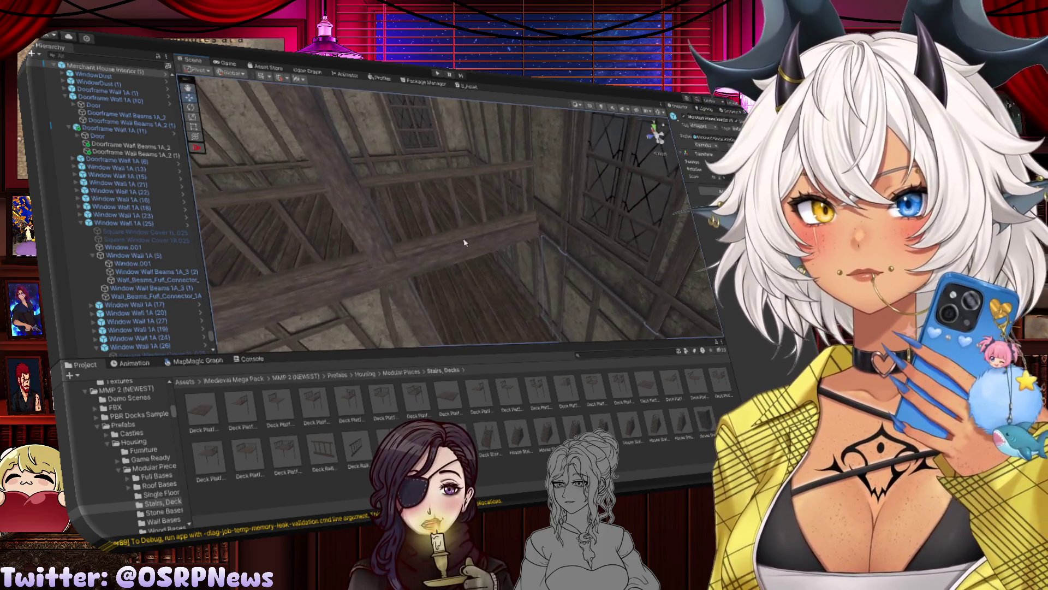
Step: Remove the deck railing and scale the ceiling beam shorter along its length
{"action": "left_click", "coordinate": [465, 242]}
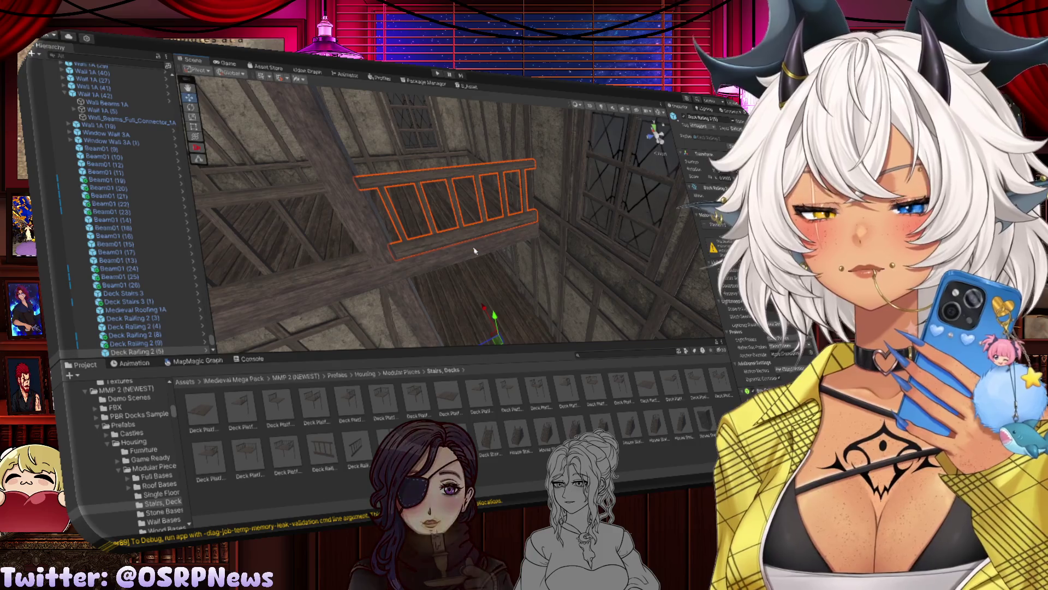
{"action": "key", "text": "ctrl+z"}
{"action": "left_click", "coordinate": [466, 255]}
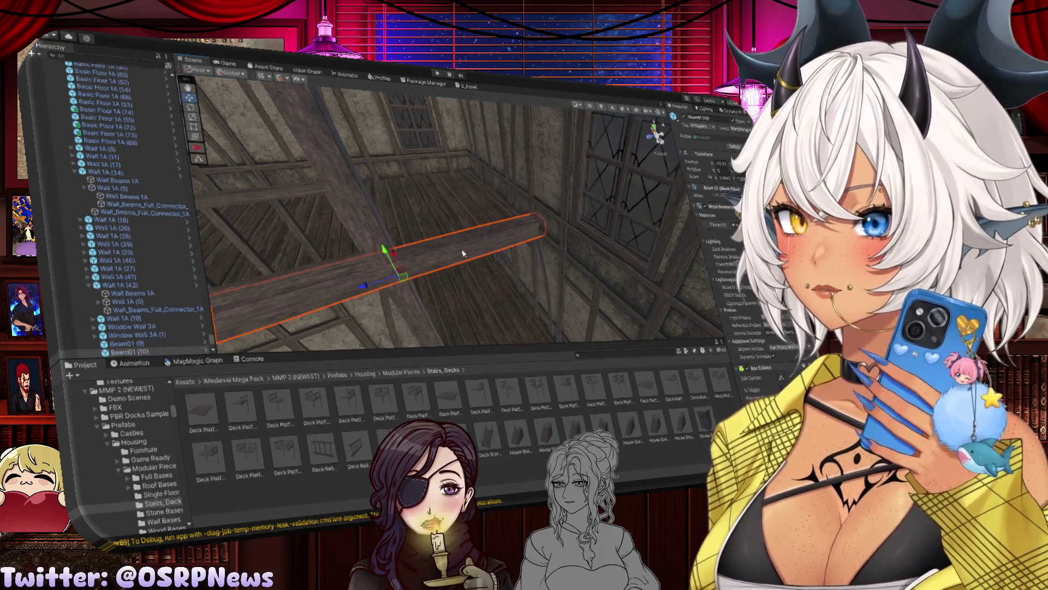
{"action": "key", "text": "f"}
{"action": "left_click_drag", "start_coordinate": [494, 255], "coordinate": [394, 252]}
{"action": "key", "text": "w"}
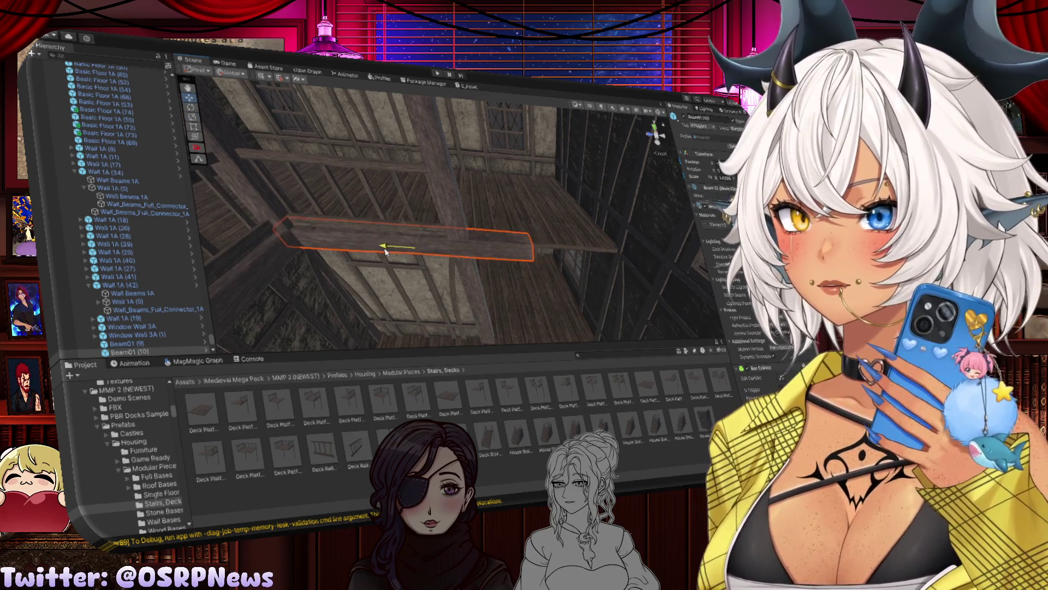
Step: Shorten the ceiling beam a bit more and check it from another angle
{"action": "key", "text": "r"}
{"action": "left_click_drag", "start_coordinate": [461, 253], "coordinate": [359, 247]}
{"action": "key", "text": "w"}
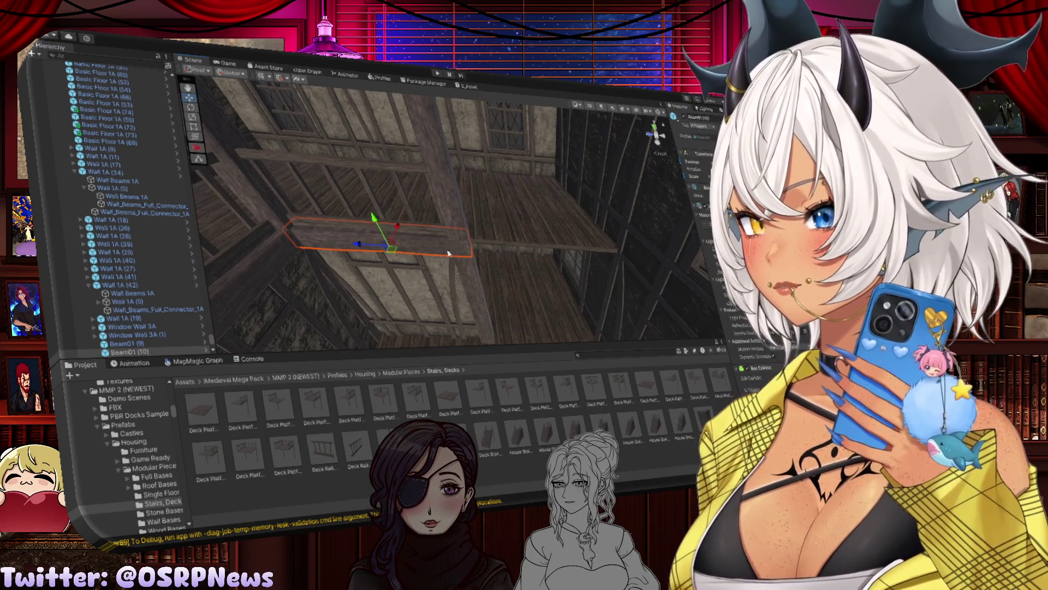
{"action": "mouse_move", "coordinate": [474, 230]}
{"action": "left_mouse_down"}
{"action": "mouse_move", "coordinate": [423, 233]}
{"action": "mouse_move", "coordinate": [542, 212]}
{"action": "mouse_move", "coordinate": [393, 168]}
{"action": "mouse_move", "coordinate": [548, 210]}
{"action": "mouse_move", "coordinate": [396, 170]}
{"action": "mouse_move", "coordinate": [389, 186]}
{"action": "left_mouse_up"}
{"action": "left_click", "coordinate": [392, 166]}
{"action": "left_click", "coordinate": [538, 212]}
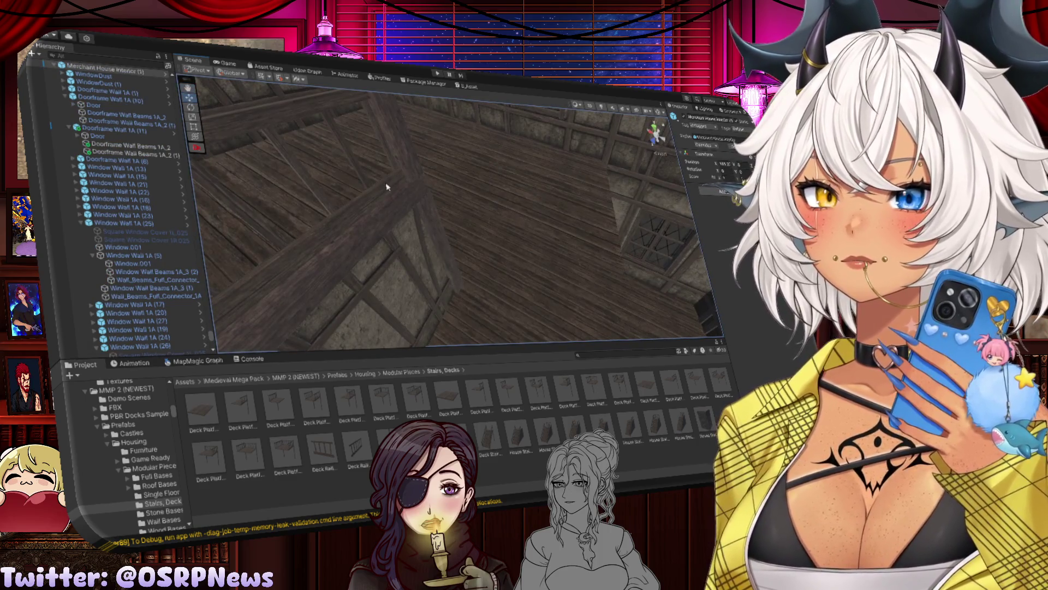
Step: Duplicate the deck railing on the wall and move the copy higher up
{"action": "left_click", "coordinate": [394, 196]}
{"action": "key", "text": "ctrl+d"}
{"action": "mouse_move", "coordinate": [428, 302]}
{"action": "left_mouse_down"}
{"action": "mouse_move", "coordinate": [445, 305]}
{"action": "mouse_move", "coordinate": [461, 339]}
{"action": "mouse_move", "coordinate": [330, 347]}
{"action": "left_mouse_up"}
{"action": "key", "text": "e"}
{"action": "key", "text": "w"}
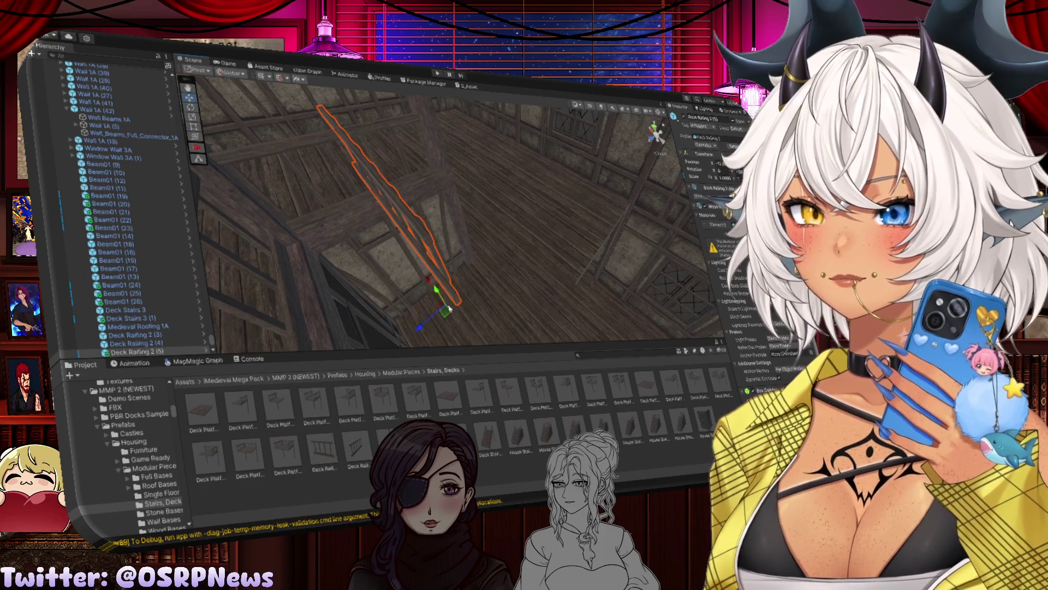
{"action": "key", "text": "ctrl+z"}
{"action": "mouse_move", "coordinate": [477, 315]}
{"action": "left_mouse_down"}
{"action": "mouse_move", "coordinate": [465, 273]}
{"action": "mouse_move", "coordinate": [514, 293]}
{"action": "mouse_move", "coordinate": [462, 332]}
{"action": "mouse_move", "coordinate": [453, 271]}
{"action": "mouse_move", "coordinate": [628, 284]}
{"action": "mouse_move", "coordinate": [484, 264]}
{"action": "left_mouse_up"}
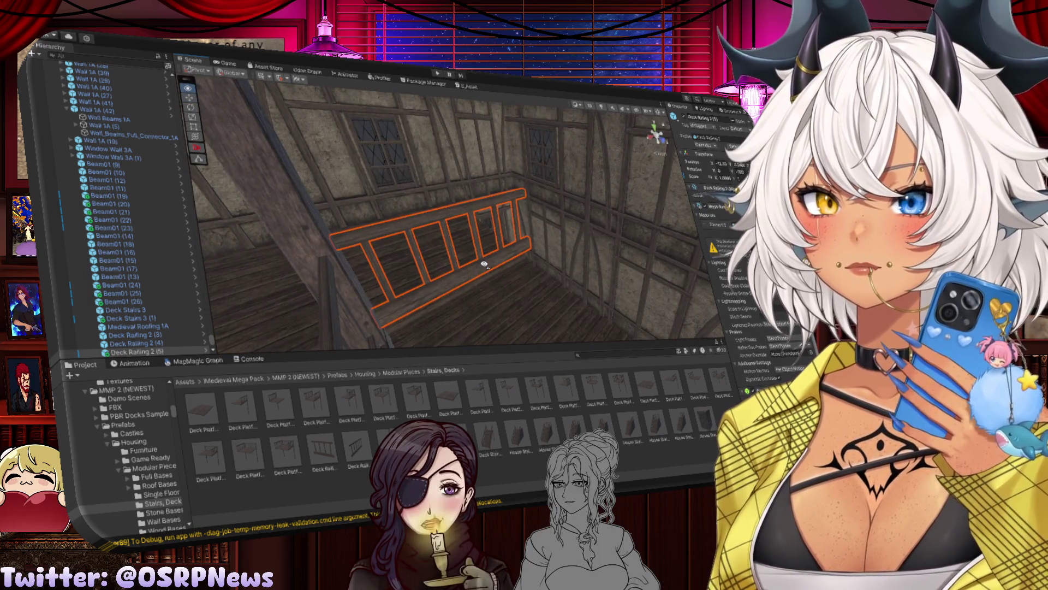
Step: Delete the stray Deck Railing 2 (4) beside the stairs
{"action": "left_click", "coordinate": [517, 255]}
{"action": "mouse_move", "coordinate": [486, 251]}
{"action": "left_mouse_down"}
{"action": "mouse_move", "coordinate": [452, 257]}
{"action": "mouse_move", "coordinate": [557, 274]}
{"action": "mouse_move", "coordinate": [563, 255]}
{"action": "mouse_move", "coordinate": [449, 255]}
{"action": "left_mouse_up"}
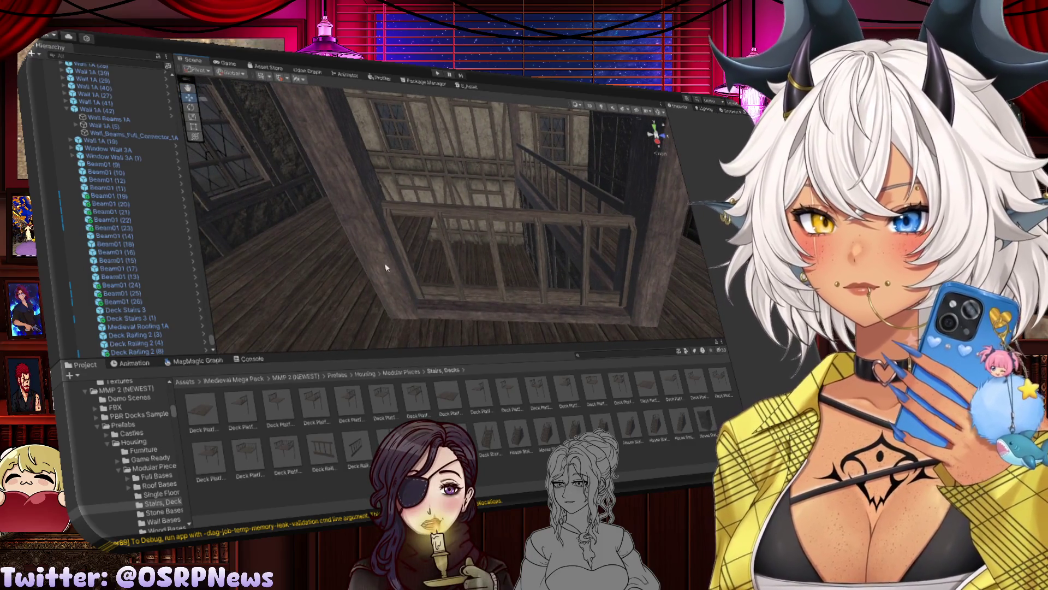
{"action": "left_click", "coordinate": [393, 268]}
{"action": "key", "text": "Delete"}
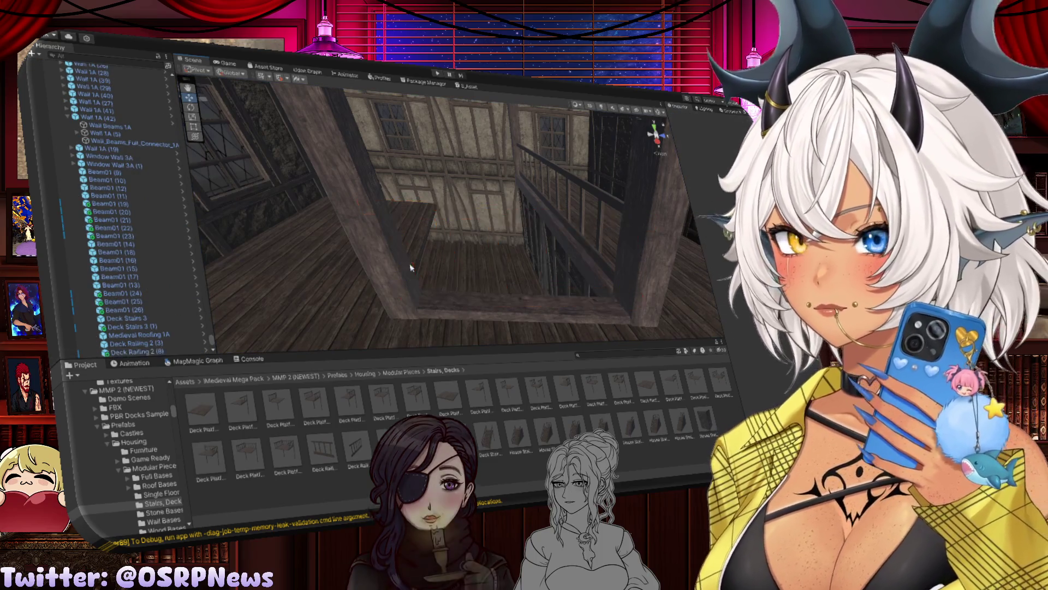
Step: Duplicate Basic Floor 1A (75) and slide the copy along X to extend the floor
{"action": "left_click", "coordinate": [486, 309]}
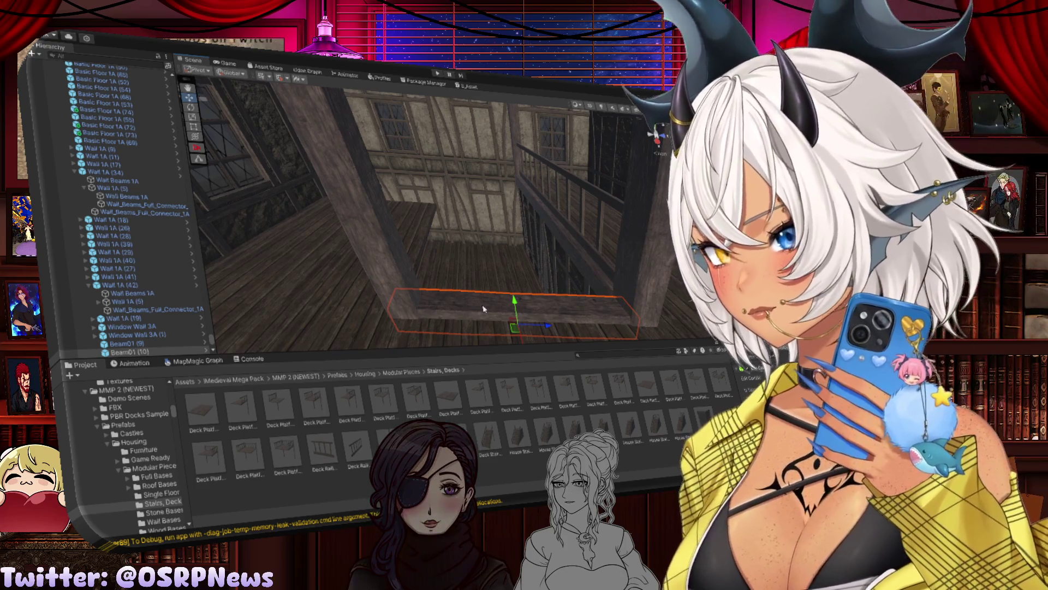
{"action": "left_click", "coordinate": [380, 240]}
{"action": "key", "text": "ctrl+d"}
{"action": "mouse_move", "coordinate": [381, 241]}
{"action": "left_mouse_down"}
{"action": "mouse_move", "coordinate": [445, 235]}
{"action": "mouse_move", "coordinate": [535, 260]}
{"action": "left_mouse_up"}
{"action": "mouse_move", "coordinate": [360, 191]}
{"action": "left_mouse_down"}
{"action": "mouse_move", "coordinate": [514, 281]}
{"action": "mouse_move", "coordinate": [582, 261]}
{"action": "left_mouse_up"}
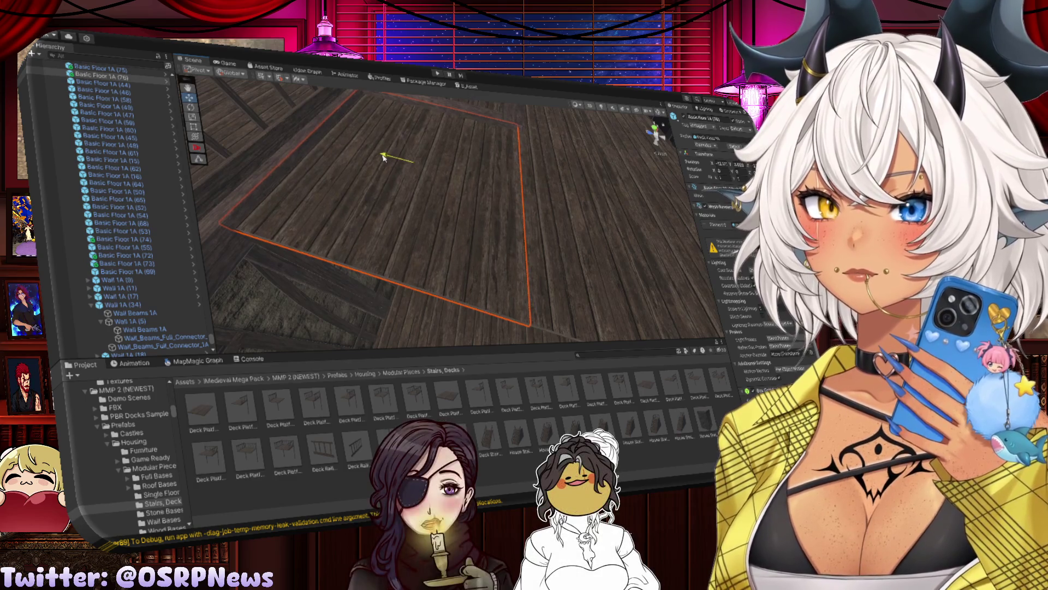
Step: Slide the floor tile copy further right along X
{"action": "mouse_move", "coordinate": [384, 157]}
{"action": "left_mouse_down"}
{"action": "mouse_move", "coordinate": [574, 207]}
{"action": "mouse_move", "coordinate": [571, 192]}
{"action": "left_mouse_up"}
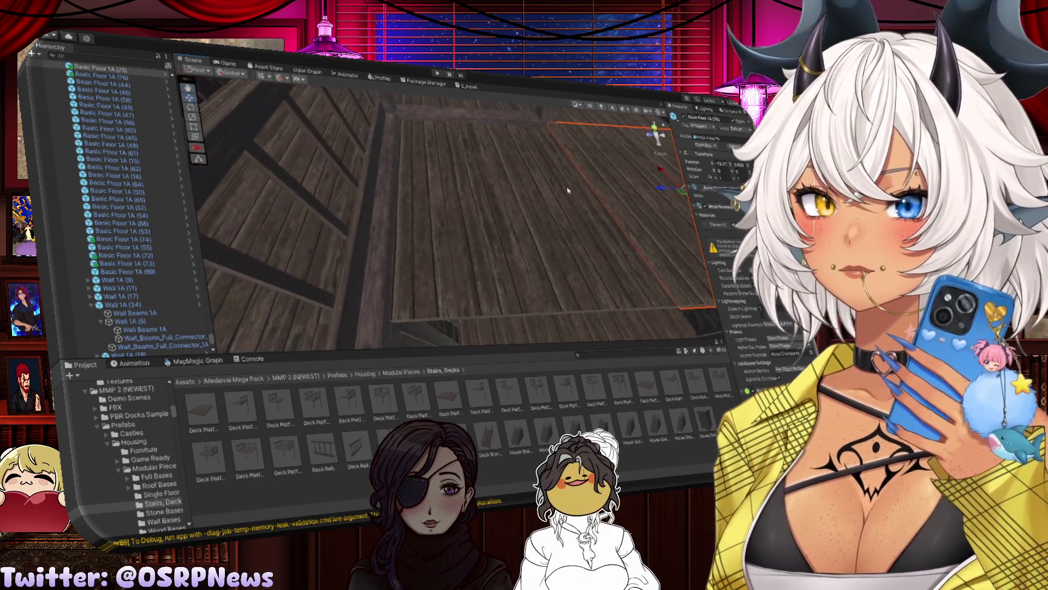
{"action": "scroll", "coordinate": [517, 184], "scroll_direction": "down", "scroll_amount": 5}
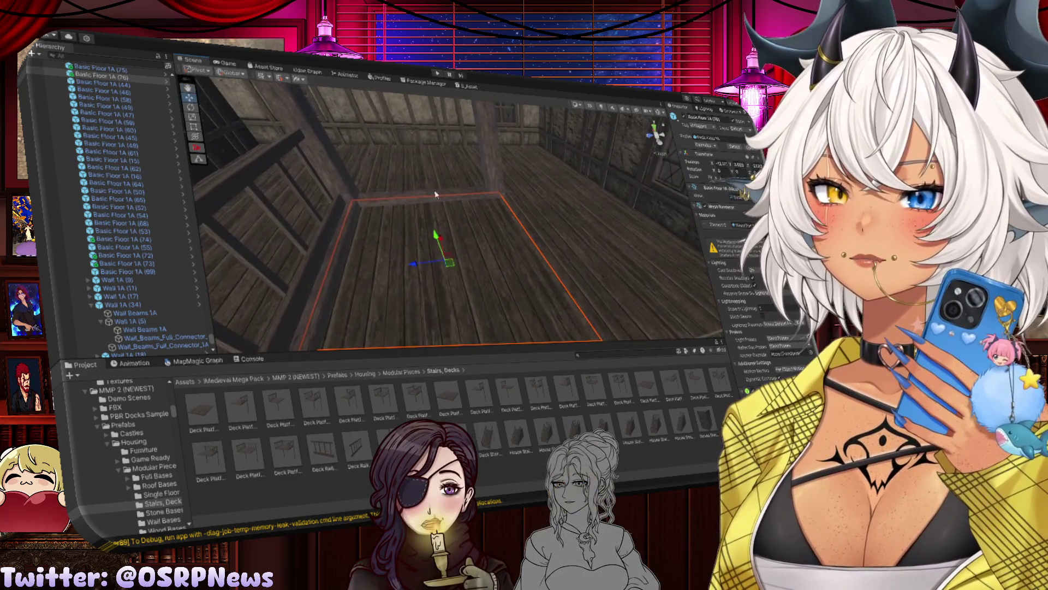
{"action": "left_click", "coordinate": [440, 196]}
{"action": "left_click", "coordinate": [440, 196]}
{"action": "mouse_move", "coordinate": [433, 199]}
{"action": "left_mouse_down"}
{"action": "mouse_move", "coordinate": [413, 144]}
{"action": "mouse_move", "coordinate": [483, 174]}
{"action": "mouse_move", "coordinate": [443, 170]}
{"action": "mouse_move", "coordinate": [452, 152]}
{"action": "left_mouse_up"}
{"action": "left_click", "coordinate": [433, 187]}
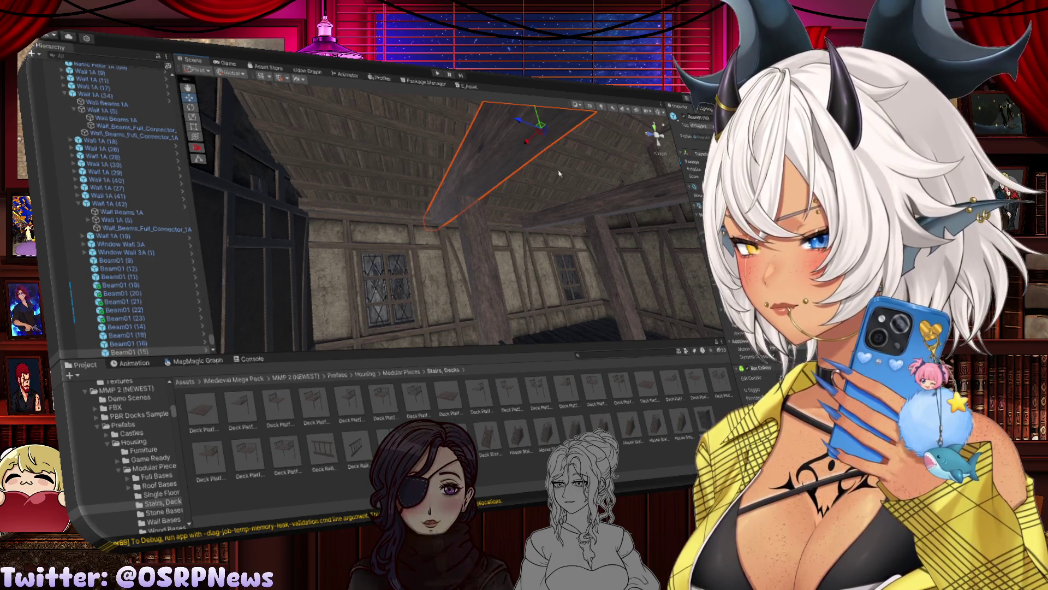
{"action": "mouse_move", "coordinate": [463, 261]}
{"action": "left_mouse_down"}
{"action": "mouse_move", "coordinate": [477, 332]}
{"action": "mouse_move", "coordinate": [467, 273]}
{"action": "left_mouse_up"}
Step: Delete Deck Railing 2 (8) and the floor edge piece beside it
{"action": "left_click", "coordinate": [465, 270]}
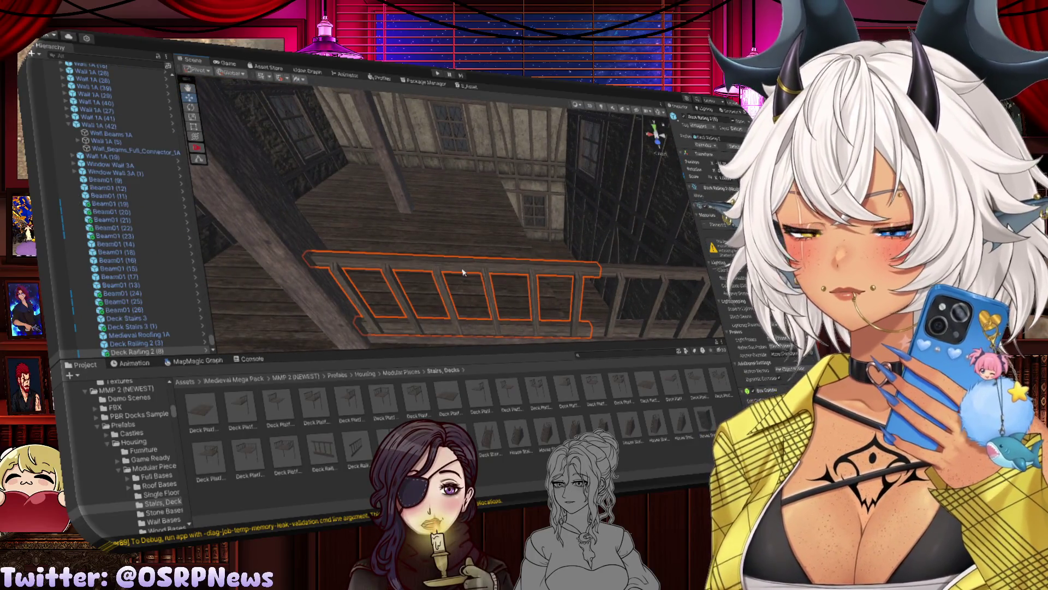
{"action": "key", "text": "Delete"}
{"action": "mouse_move", "coordinate": [464, 268]}
{"action": "left_mouse_down"}
{"action": "mouse_move", "coordinate": [479, 299]}
{"action": "mouse_move", "coordinate": [459, 291]}
{"action": "mouse_move", "coordinate": [402, 201]}
{"action": "mouse_move", "coordinate": [361, 214]}
{"action": "mouse_move", "coordinate": [491, 172]}
{"action": "mouse_move", "coordinate": [475, 159]}
{"action": "mouse_move", "coordinate": [414, 270]}
{"action": "mouse_move", "coordinate": [461, 239]}
{"action": "left_mouse_up"}
{"action": "left_click", "coordinate": [456, 285]}
{"action": "key", "text": "Delete"}
{"action": "left_click", "coordinate": [393, 203]}
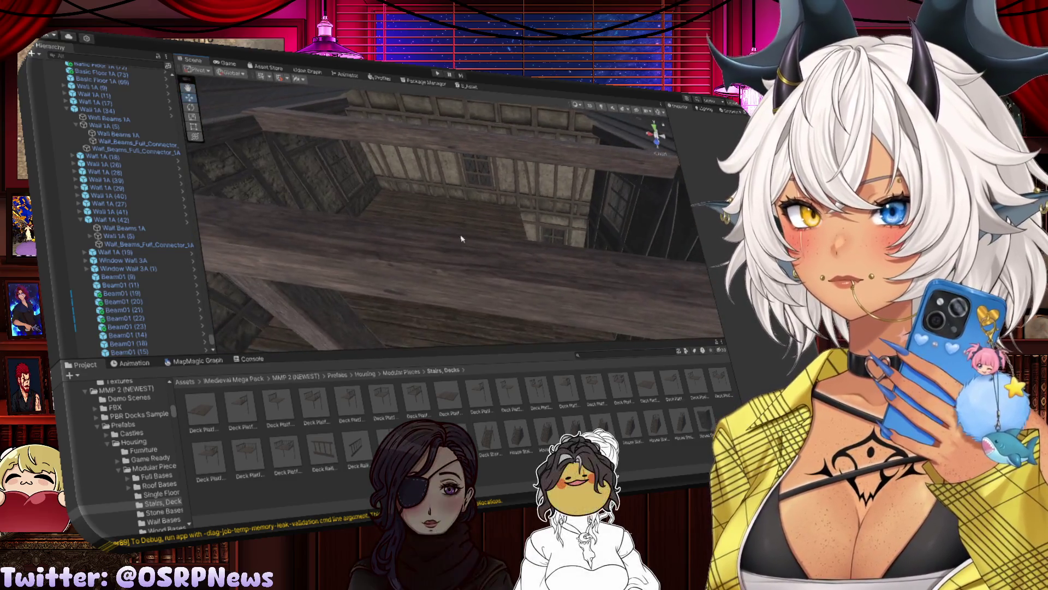
Step: Frame Basic Floor 1A (75) and (71), then raise a floor tile to the upper floor
{"action": "left_click", "coordinate": [464, 234]}
{"action": "key", "text": "f"}
{"action": "left_click", "coordinate": [478, 230]}
{"action": "key", "text": "f"}
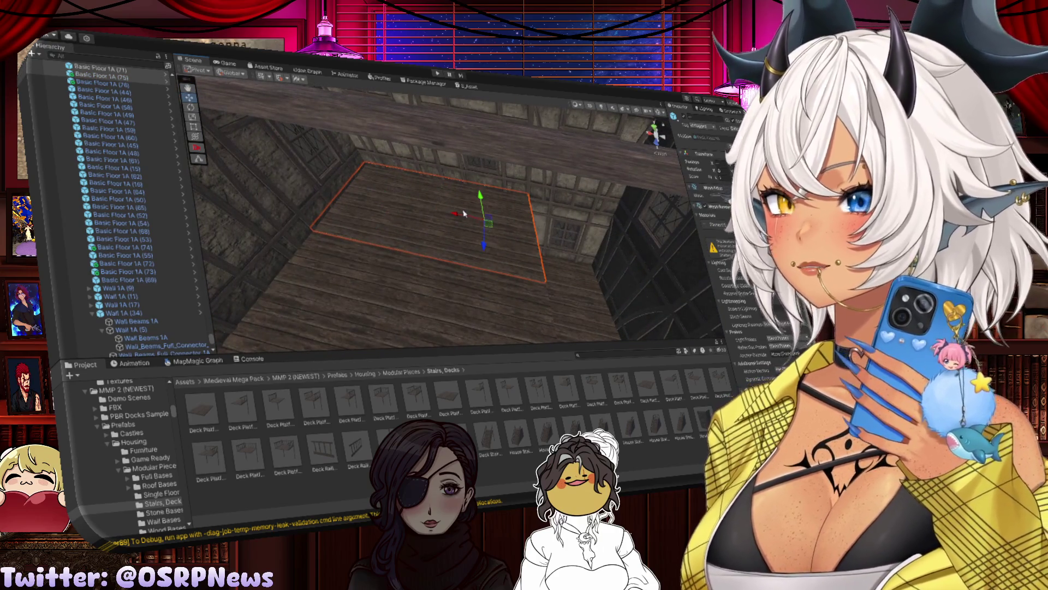
{"action": "left_click_drag", "start_coordinate": [481, 199], "coordinate": [468, 131]}
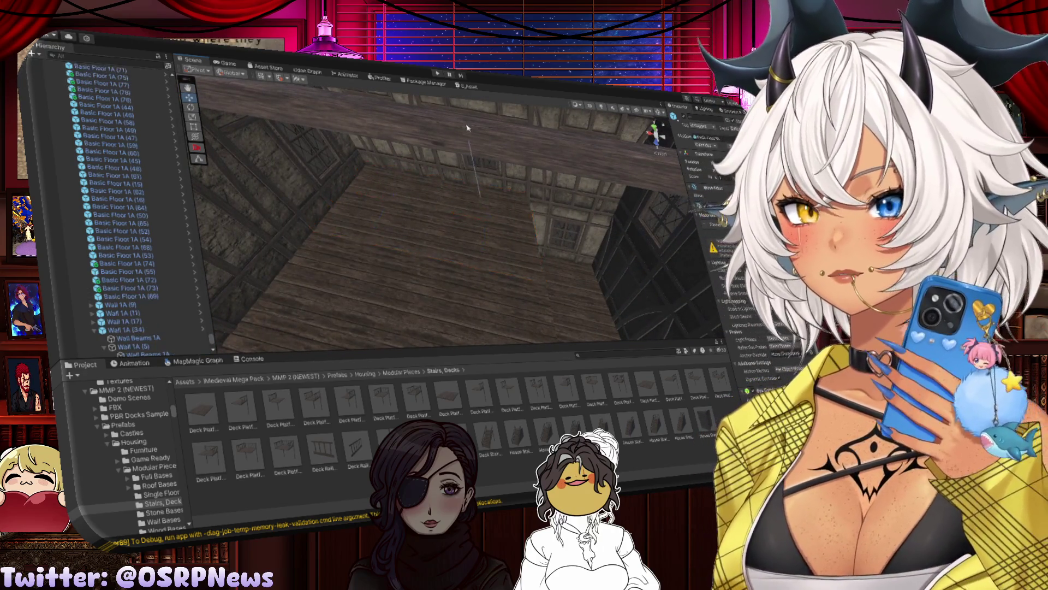
{"action": "left_click", "coordinate": [459, 213]}
{"action": "key", "text": "f"}
{"action": "mouse_move", "coordinate": [440, 234]}
{"action": "left_mouse_down"}
{"action": "mouse_move", "coordinate": [408, 120]}
{"action": "mouse_move", "coordinate": [458, 111]}
{"action": "mouse_move", "coordinate": [328, 177]}
{"action": "left_mouse_up"}
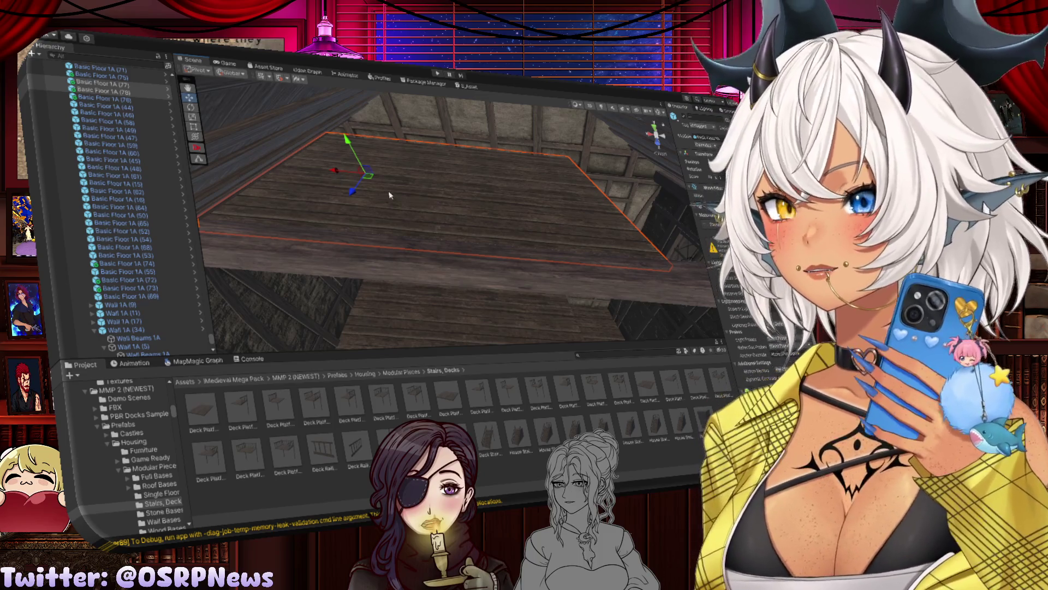
Step: Duplicate the raised floor plank, shift the copy sideways, and survey the deck floor
{"action": "mouse_move", "coordinate": [529, 202]}
{"action": "left_mouse_down"}
{"action": "mouse_move", "coordinate": [421, 166]}
{"action": "mouse_move", "coordinate": [521, 161]}
{"action": "left_mouse_up"}
{"action": "key", "text": "ctrl+d"}
{"action": "mouse_move", "coordinate": [374, 227]}
{"action": "left_mouse_down"}
{"action": "mouse_move", "coordinate": [492, 262]}
{"action": "mouse_move", "coordinate": [321, 206]}
{"action": "mouse_move", "coordinate": [374, 178]}
{"action": "mouse_move", "coordinate": [484, 192]}
{"action": "left_mouse_up"}
{"action": "key", "text": "f"}
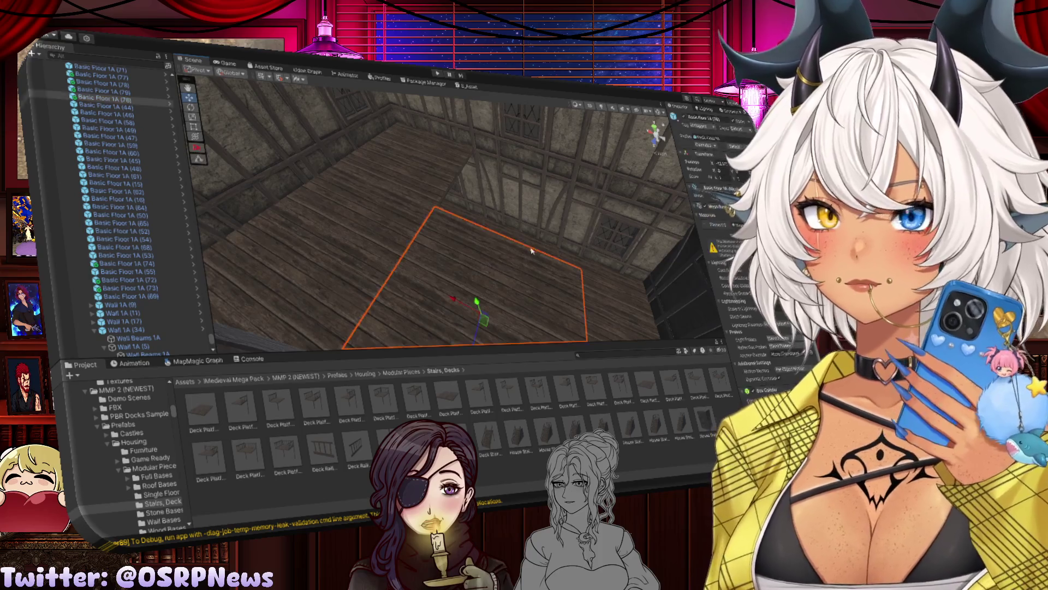
{"action": "mouse_move", "coordinate": [373, 222]}
{"action": "left_mouse_down"}
{"action": "mouse_move", "coordinate": [506, 173]}
{"action": "mouse_move", "coordinate": [481, 172]}
{"action": "mouse_move", "coordinate": [479, 186]}
{"action": "mouse_move", "coordinate": [519, 210]}
{"action": "left_mouse_up"}
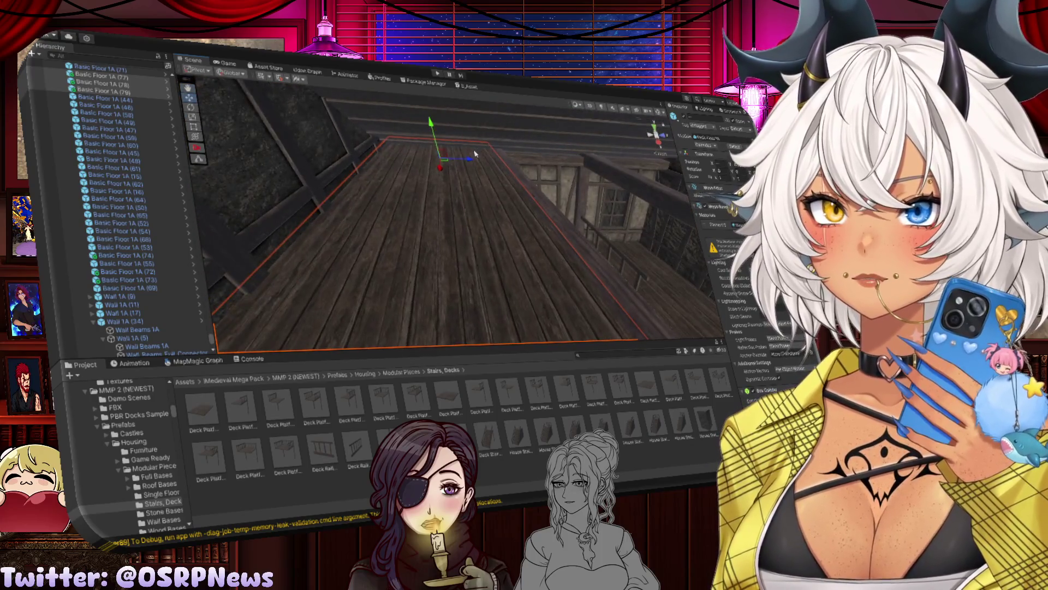
{"action": "mouse_move", "coordinate": [498, 181]}
{"action": "left_mouse_down"}
{"action": "mouse_move", "coordinate": [613, 264]}
{"action": "mouse_move", "coordinate": [505, 198]}
{"action": "mouse_move", "coordinate": [421, 212]}
{"action": "mouse_move", "coordinate": [461, 173]}
{"action": "left_mouse_up"}
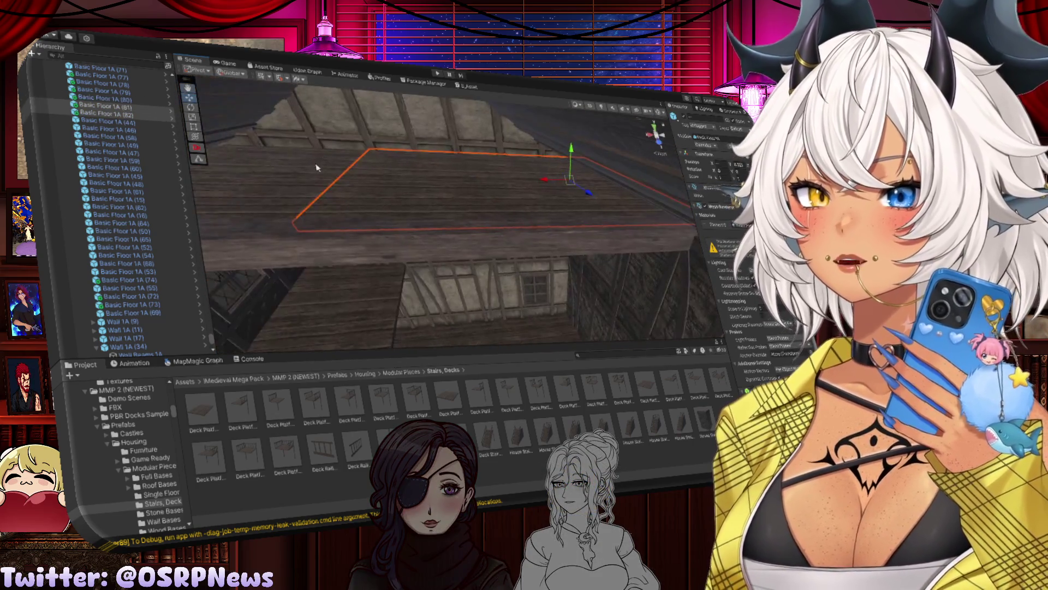
{"action": "left_click_drag", "start_coordinate": [247, 185], "coordinate": [485, 188]}
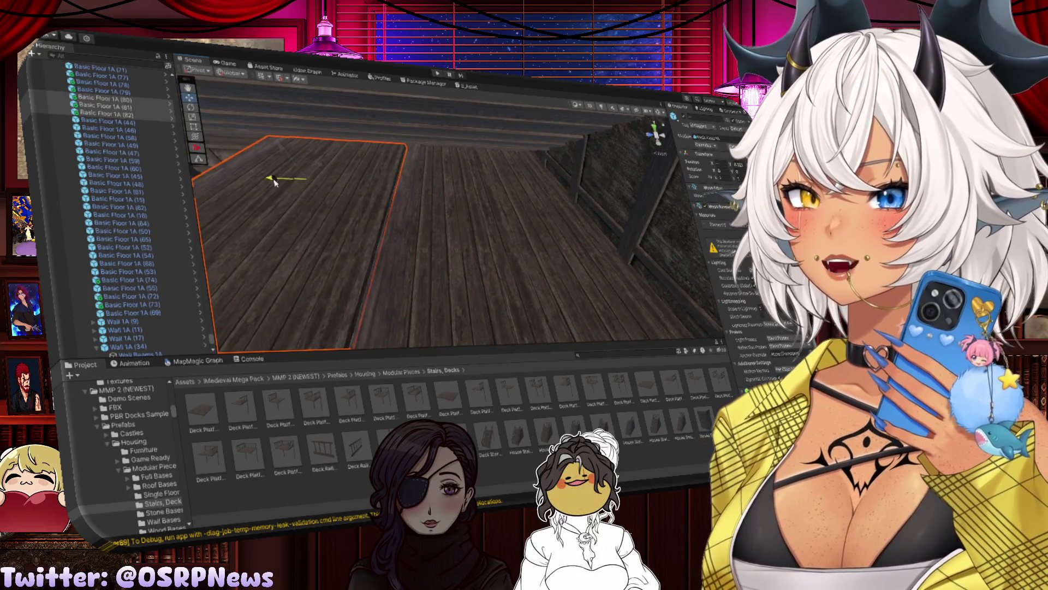
{"action": "mouse_move", "coordinate": [278, 182]}
{"action": "left_mouse_down"}
{"action": "mouse_move", "coordinate": [347, 160]}
{"action": "mouse_move", "coordinate": [351, 176]}
{"action": "mouse_move", "coordinate": [408, 203]}
{"action": "mouse_move", "coordinate": [626, 254]}
{"action": "left_mouse_up"}
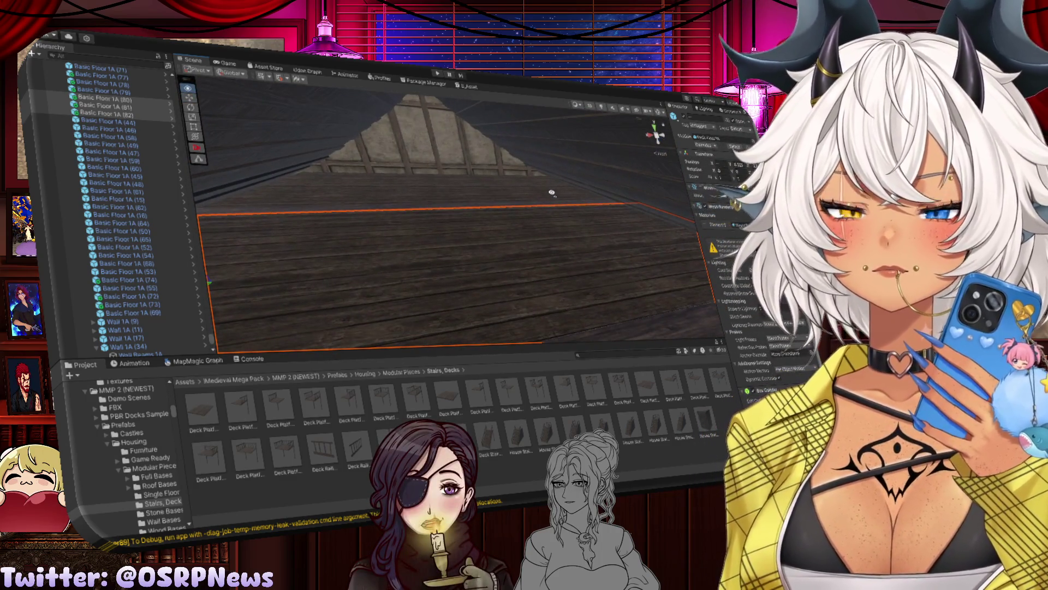
{"action": "mouse_move", "coordinate": [453, 222]}
{"action": "left_mouse_down"}
{"action": "mouse_move", "coordinate": [489, 249]}
{"action": "mouse_move", "coordinate": [490, 227]}
{"action": "mouse_move", "coordinate": [577, 226]}
{"action": "left_mouse_up"}
Step: Duplicate Deck Railing 2 (9) and turn the copy upright
{"action": "left_click", "coordinate": [577, 232]}
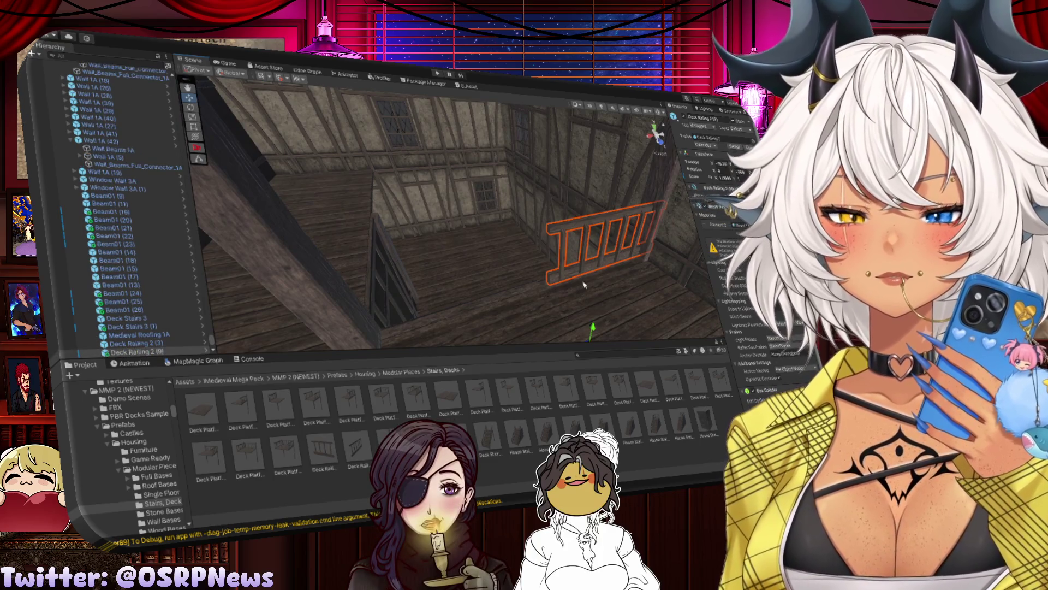
{"action": "key", "text": "ctrl+d"}
{"action": "left_click_drag", "start_coordinate": [591, 327], "coordinate": [546, 294]}
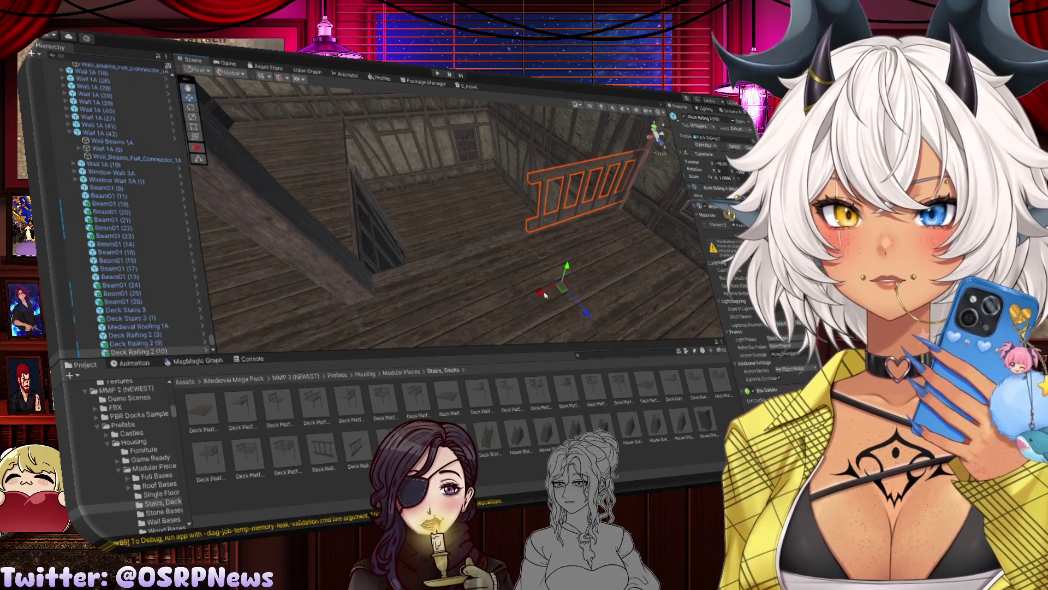
{"action": "left_click_drag", "start_coordinate": [445, 309], "coordinate": [450, 311]}
{"action": "left_click", "coordinate": [590, 295]}
{"action": "mouse_move", "coordinate": [590, 295]}
{"action": "left_mouse_down"}
{"action": "mouse_move", "coordinate": [562, 277]}
{"action": "mouse_move", "coordinate": [501, 309]}
{"action": "mouse_move", "coordinate": [625, 234]}
{"action": "left_mouse_up"}
Step: Duplicate another deck railing, turn it about 90° and slide it left along the floor edge
{"action": "left_click", "coordinate": [632, 251]}
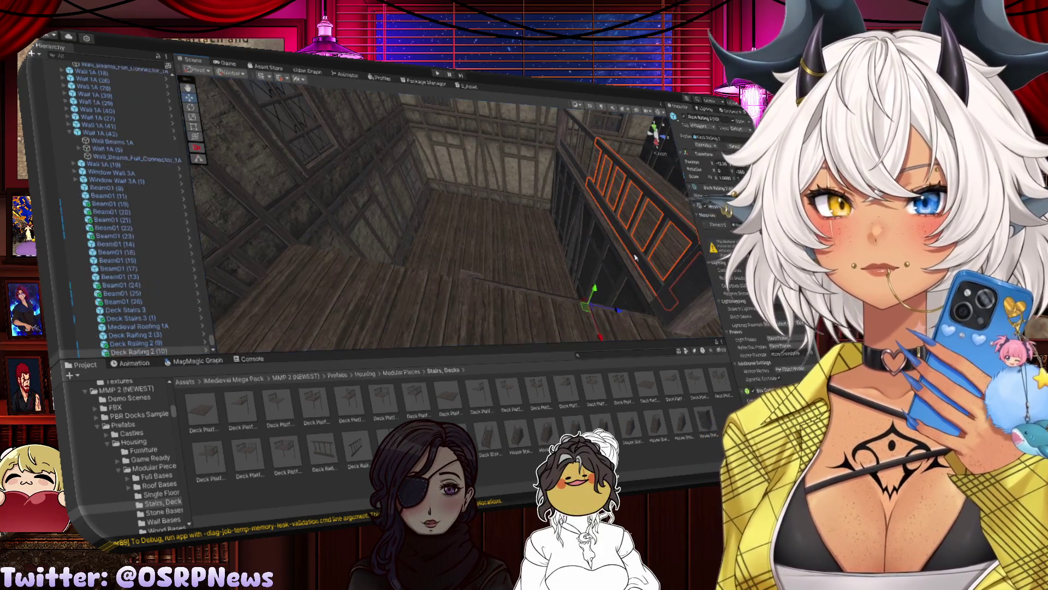
{"action": "key", "text": "f"}
{"action": "key", "text": "ctrl+d"}
{"action": "key", "text": "e"}
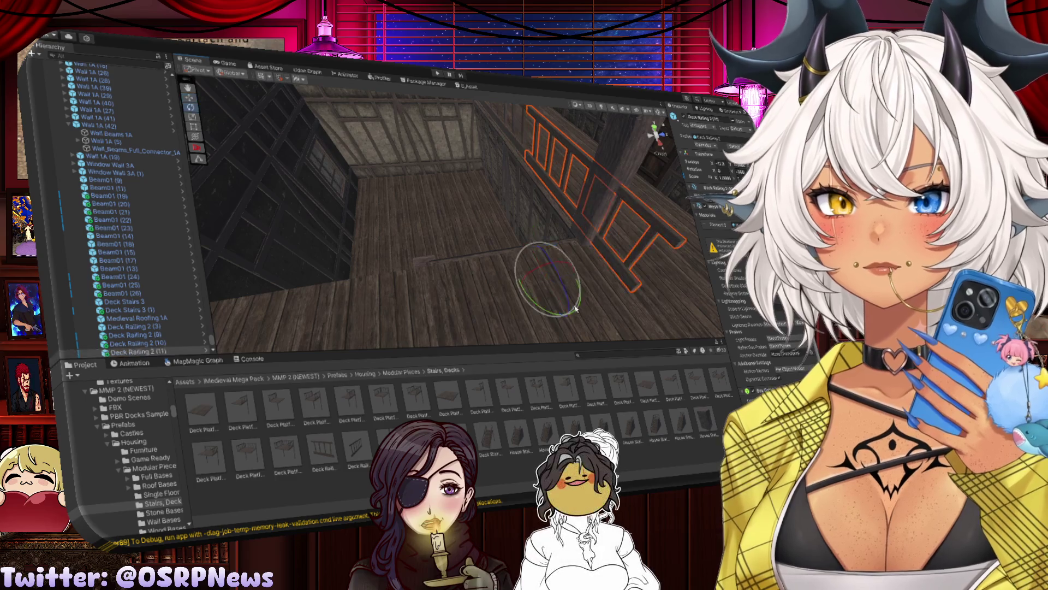
{"action": "mouse_move", "coordinate": [573, 298]}
{"action": "left_mouse_down"}
{"action": "mouse_move", "coordinate": [421, 284]}
{"action": "mouse_move", "coordinate": [440, 295]}
{"action": "left_mouse_up"}
{"action": "key", "text": "w"}
{"action": "mouse_move", "coordinate": [555, 260]}
{"action": "left_mouse_down"}
{"action": "mouse_move", "coordinate": [528, 284]}
{"action": "mouse_move", "coordinate": [518, 331]}
{"action": "mouse_move", "coordinate": [534, 326]}
{"action": "mouse_move", "coordinate": [542, 285]}
{"action": "mouse_move", "coordinate": [474, 311]}
{"action": "left_mouse_up"}
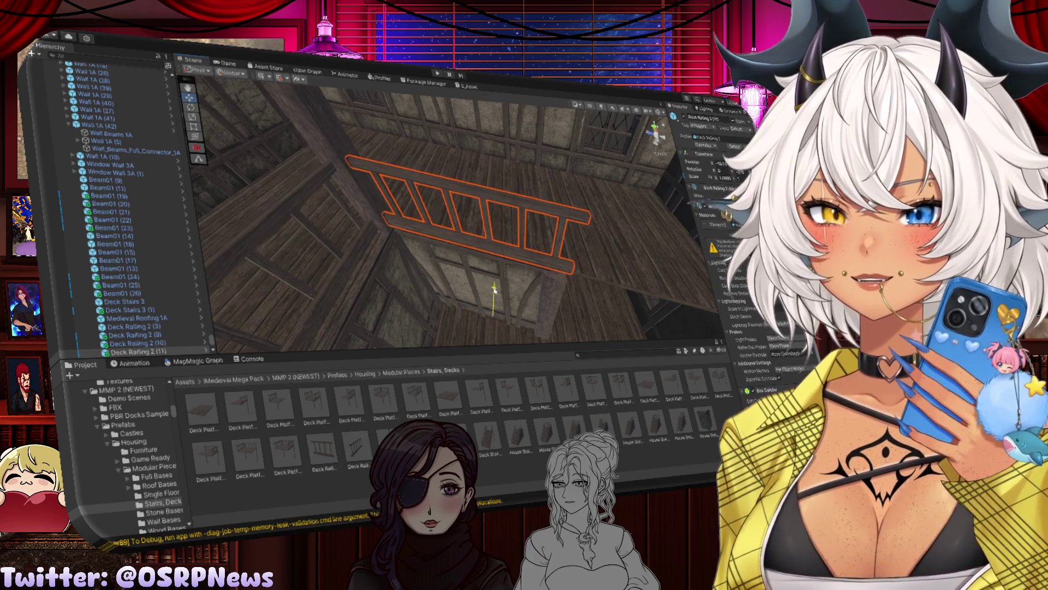
{"action": "mouse_move", "coordinate": [495, 289]}
{"action": "left_mouse_down"}
{"action": "mouse_move", "coordinate": [327, 300]}
{"action": "mouse_move", "coordinate": [421, 277]}
{"action": "mouse_move", "coordinate": [399, 311]}
{"action": "mouse_move", "coordinate": [460, 302]}
{"action": "mouse_move", "coordinate": [402, 311]}
{"action": "mouse_move", "coordinate": [411, 321]}
{"action": "mouse_move", "coordinate": [378, 328]}
{"action": "left_mouse_up"}
Step: Orbit around Wall 1A (4) to inspect the railing placement
{"action": "left_click", "coordinate": [451, 235]}
{"action": "key", "text": "f"}
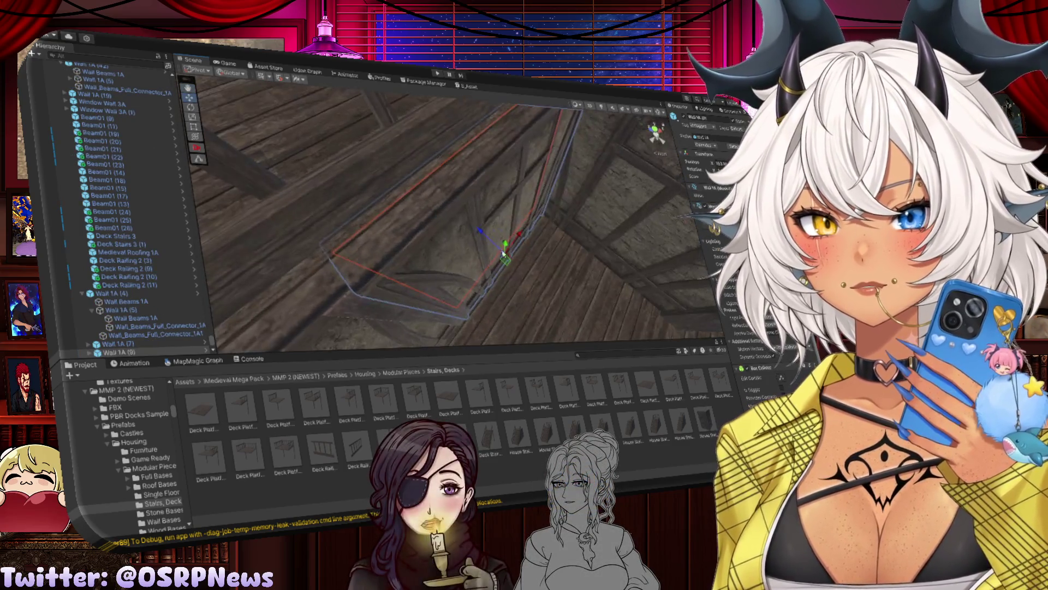
{"action": "mouse_move", "coordinate": [478, 232]}
{"action": "left_mouse_down"}
{"action": "mouse_move", "coordinate": [448, 196]}
{"action": "mouse_move", "coordinate": [396, 200]}
{"action": "left_mouse_up"}
{"action": "left_click_drag", "start_coordinate": [452, 247], "coordinate": [471, 253]}
{"action": "left_click_drag", "start_coordinate": [387, 242], "coordinate": [394, 256]}
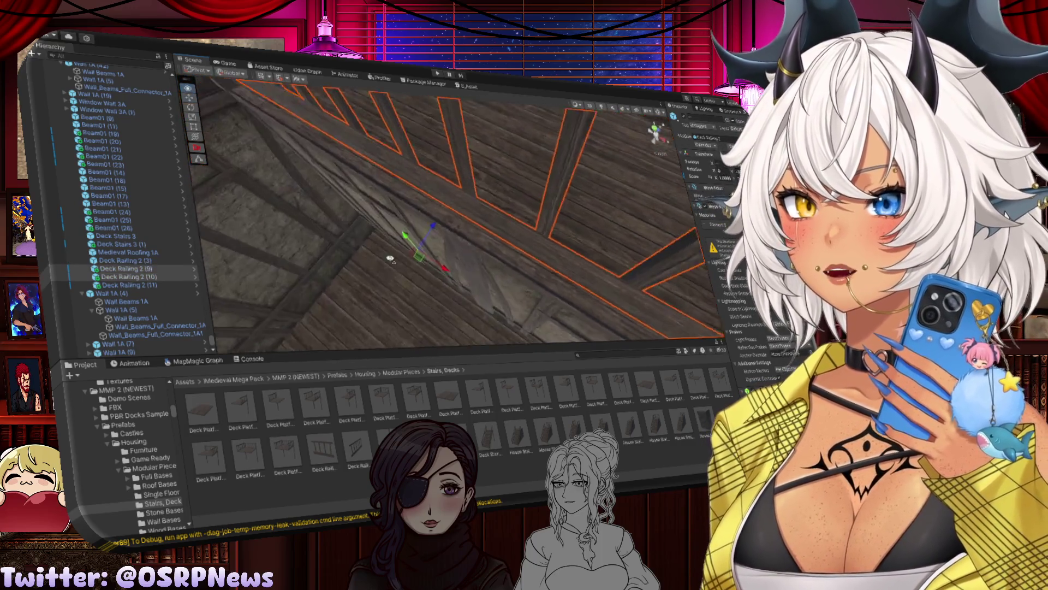
{"action": "mouse_move", "coordinate": [435, 223]}
{"action": "left_mouse_down"}
{"action": "mouse_move", "coordinate": [426, 227]}
{"action": "mouse_move", "coordinate": [438, 224]}
{"action": "left_mouse_up"}
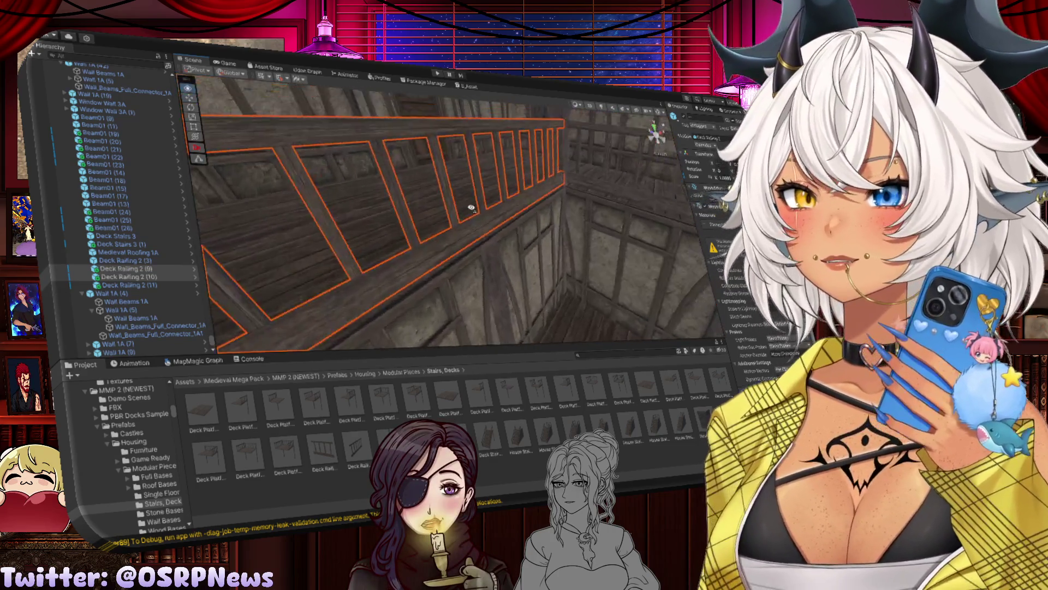
Step: Lower Deck Railing 2 (11) slightly against the wall
{"action": "left_click", "coordinate": [540, 184]}
{"action": "key", "text": "f"}
{"action": "mouse_move", "coordinate": [475, 175]}
{"action": "left_mouse_down"}
{"action": "mouse_move", "coordinate": [467, 171]}
{"action": "mouse_move", "coordinate": [494, 208]}
{"action": "left_mouse_up"}
{"action": "mouse_move", "coordinate": [507, 277]}
{"action": "left_mouse_down"}
{"action": "mouse_move", "coordinate": [491, 206]}
{"action": "mouse_move", "coordinate": [552, 250]}
{"action": "mouse_move", "coordinate": [519, 297]}
{"action": "mouse_move", "coordinate": [362, 218]}
{"action": "mouse_move", "coordinate": [309, 171]}
{"action": "mouse_move", "coordinate": [335, 167]}
{"action": "mouse_move", "coordinate": [294, 176]}
{"action": "mouse_move", "coordinate": [406, 200]}
{"action": "left_mouse_up"}
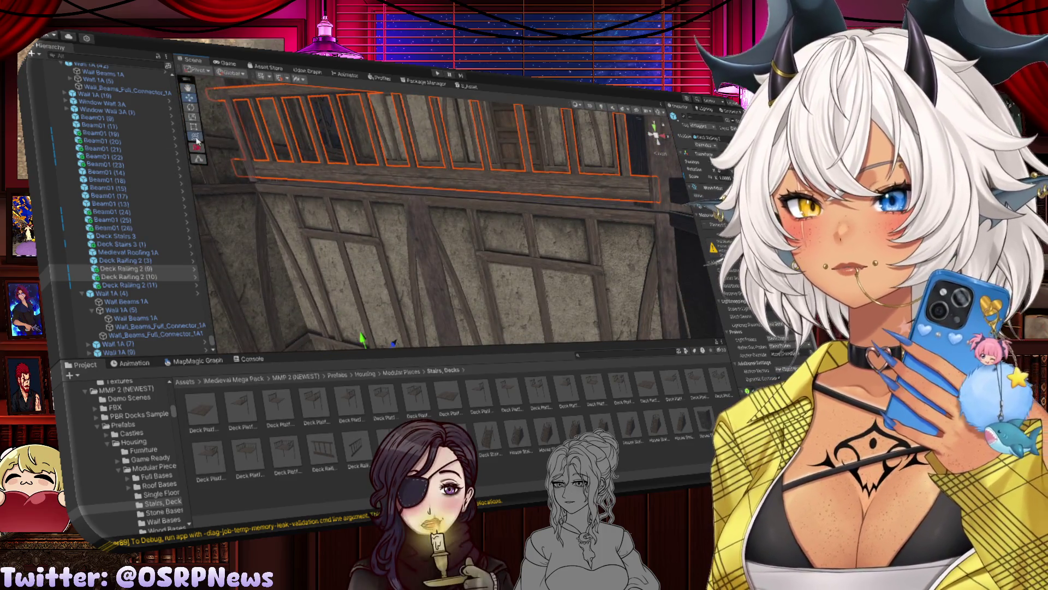
{"action": "left_click_drag", "start_coordinate": [401, 259], "coordinate": [396, 225]}
{"action": "left_click_drag", "start_coordinate": [361, 307], "coordinate": [301, 229]}
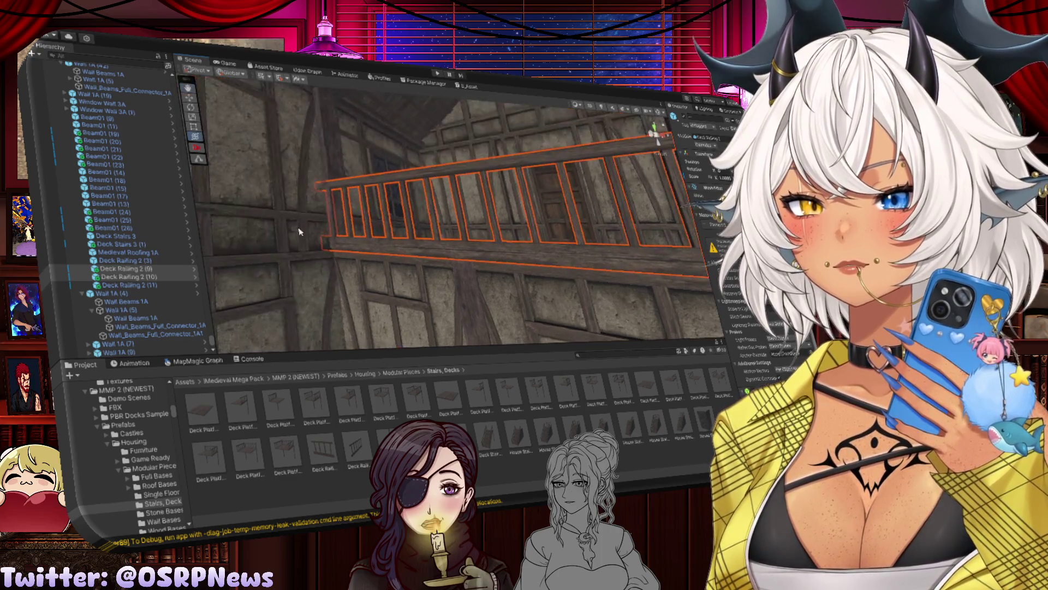
{"action": "left_click", "coordinate": [337, 208]}
{"action": "left_click", "coordinate": [330, 166]}
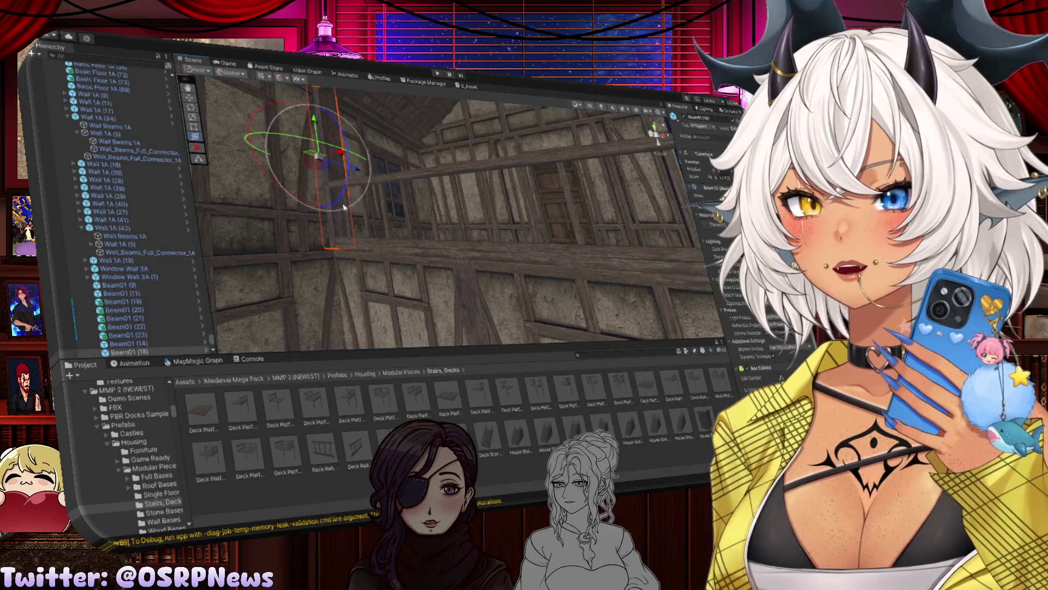
{"action": "left_click_drag", "start_coordinate": [313, 105], "coordinate": [315, 109]}
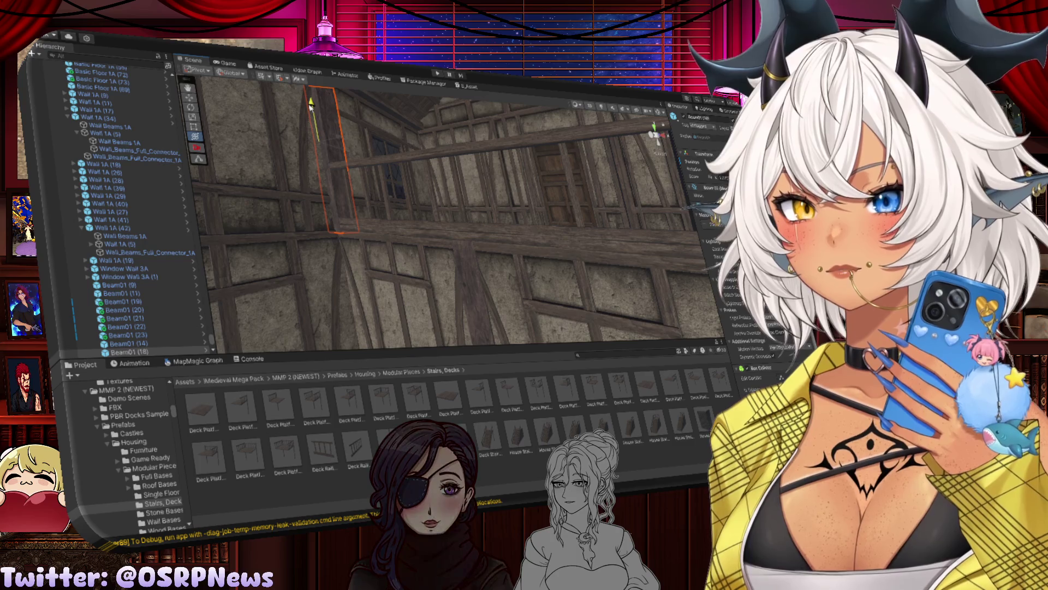
{"action": "key", "text": "e"}
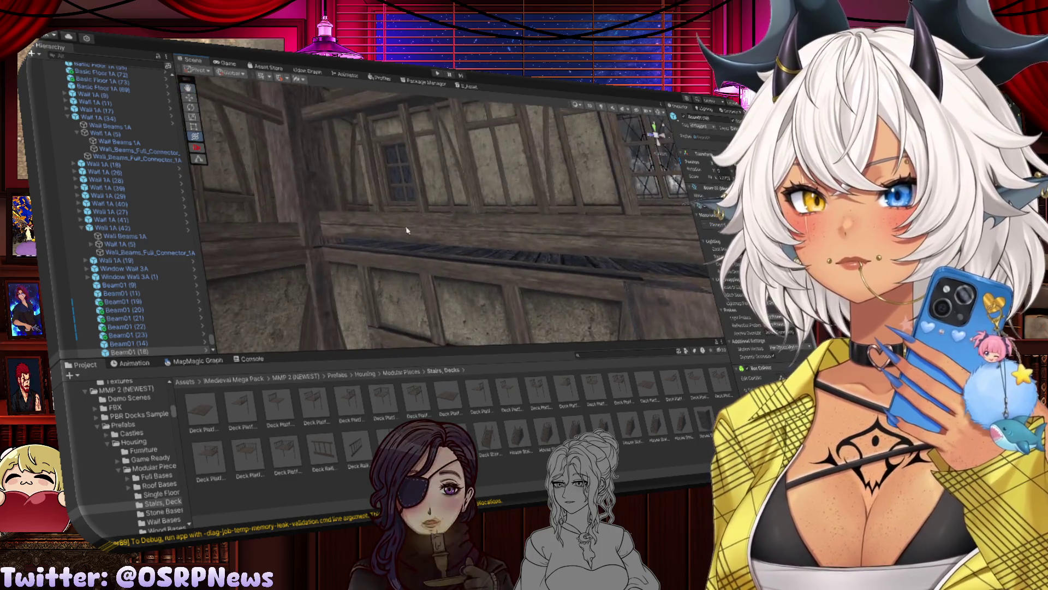
{"action": "left_click", "coordinate": [422, 234]}
{"action": "mouse_move", "coordinate": [422, 234]}
{"action": "left_mouse_down"}
{"action": "mouse_move", "coordinate": [500, 245]}
{"action": "mouse_move", "coordinate": [441, 235]}
{"action": "mouse_move", "coordinate": [440, 336]}
{"action": "left_mouse_up"}
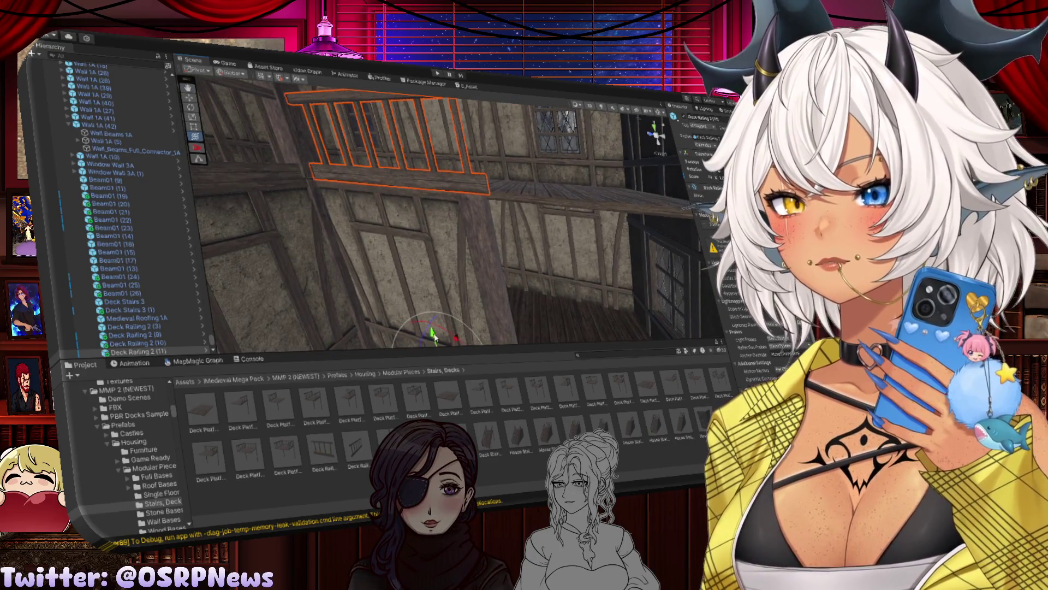
{"action": "left_click", "coordinate": [473, 275]}
{"action": "left_click_drag", "start_coordinate": [474, 274], "coordinate": [420, 269]}
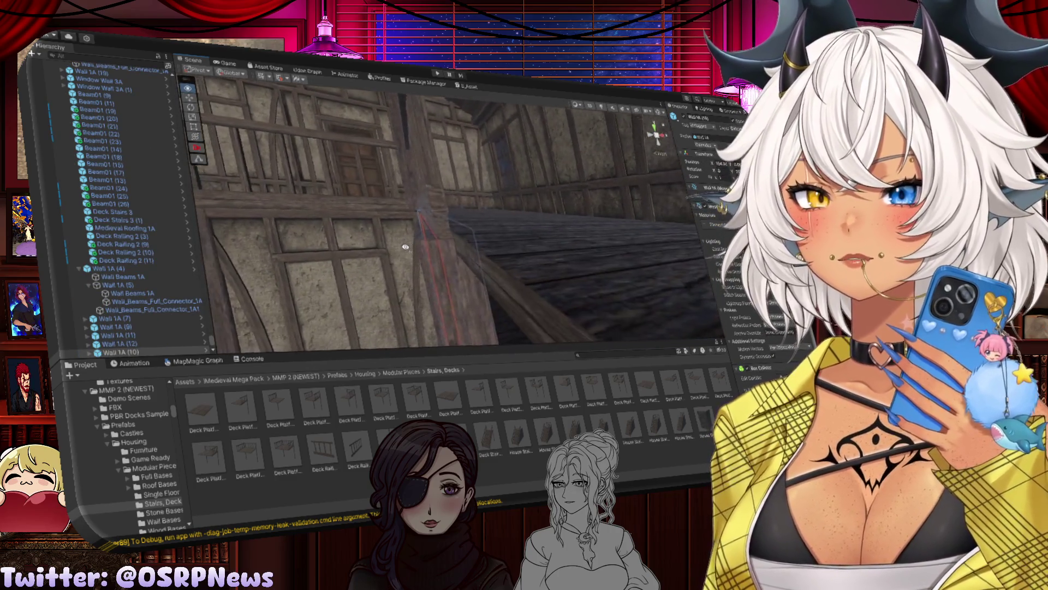
{"action": "left_click", "coordinate": [453, 248]}
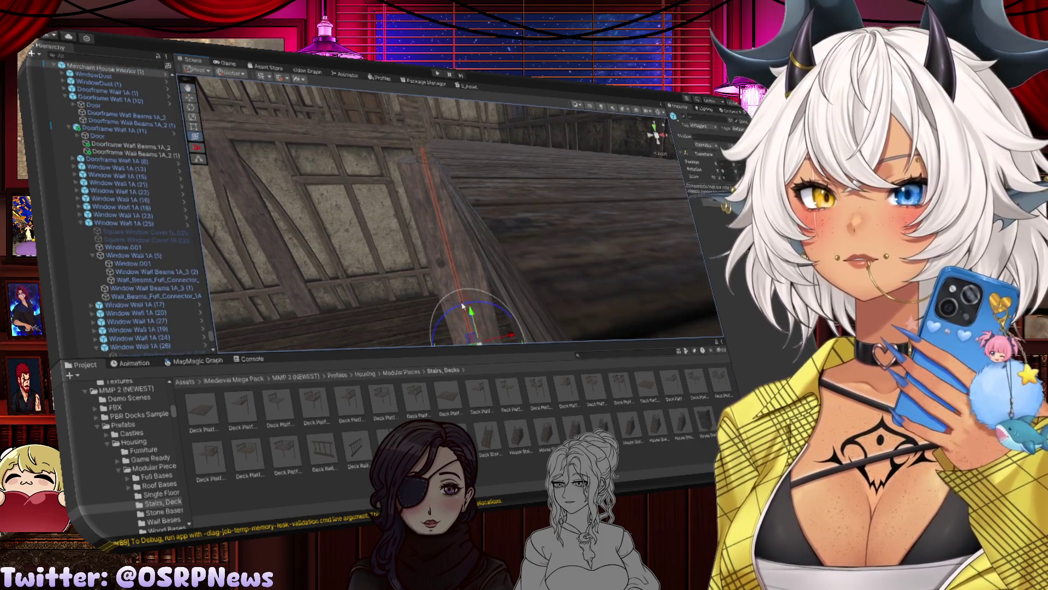
{"action": "left_click", "coordinate": [434, 244]}
{"action": "key", "text": "f"}
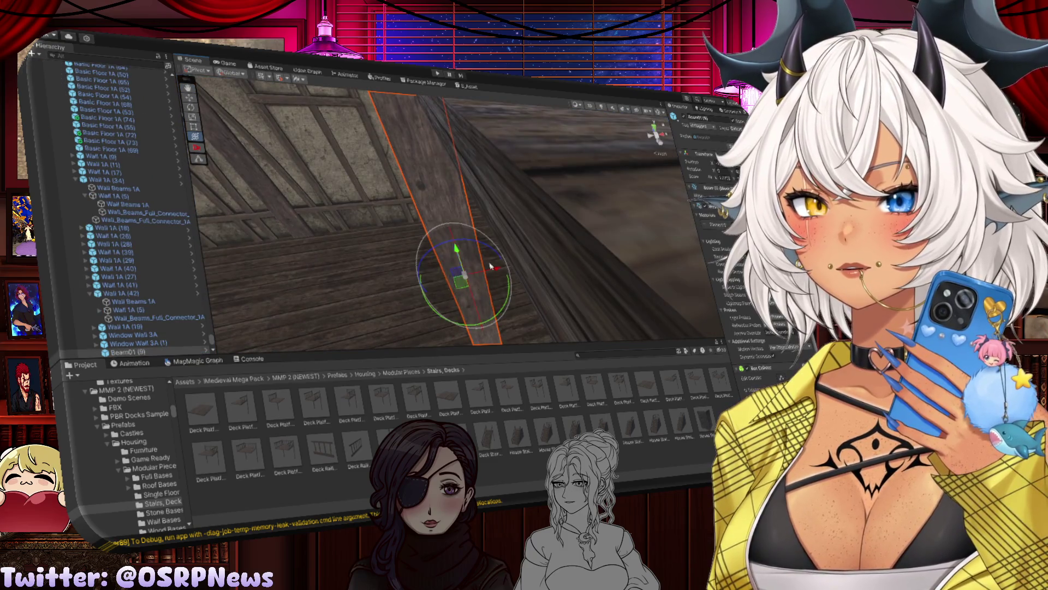
{"action": "mouse_move", "coordinate": [500, 268]}
{"action": "left_mouse_down"}
{"action": "mouse_move", "coordinate": [502, 338]}
{"action": "mouse_move", "coordinate": [453, 279]}
{"action": "mouse_move", "coordinate": [398, 241]}
{"action": "mouse_move", "coordinate": [393, 248]}
{"action": "mouse_move", "coordinate": [479, 332]}
{"action": "mouse_move", "coordinate": [445, 247]}
{"action": "left_mouse_up"}
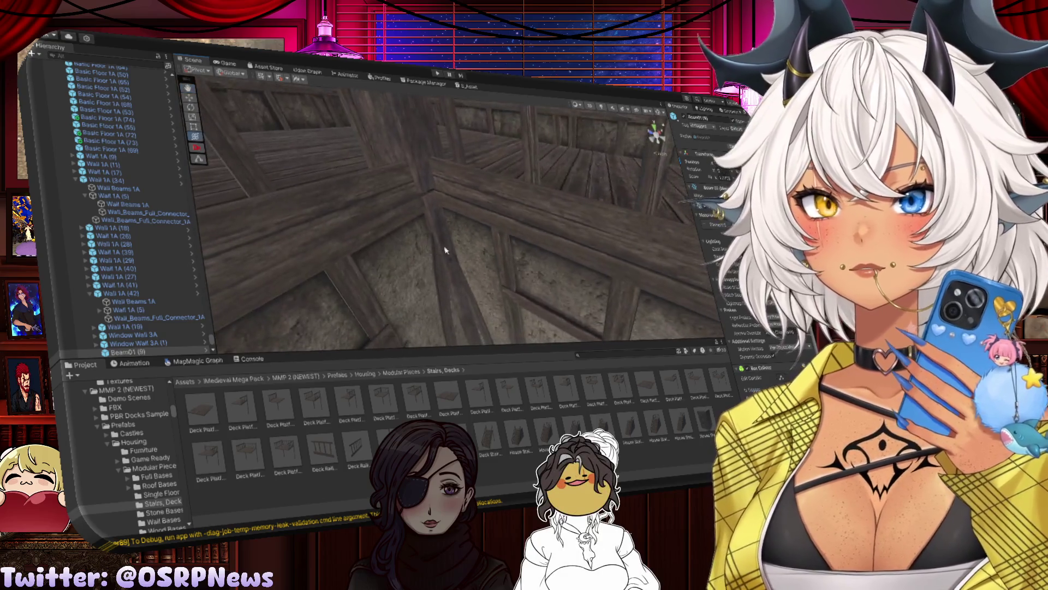
{"action": "left_click", "coordinate": [421, 176]}
{"action": "mouse_move", "coordinate": [420, 157]}
{"action": "left_mouse_down"}
{"action": "mouse_move", "coordinate": [426, 183]}
{"action": "mouse_move", "coordinate": [421, 176]}
{"action": "mouse_move", "coordinate": [444, 176]}
{"action": "mouse_move", "coordinate": [448, 222]}
{"action": "mouse_move", "coordinate": [491, 262]}
{"action": "left_mouse_up"}
{"action": "left_click", "coordinate": [468, 246]}
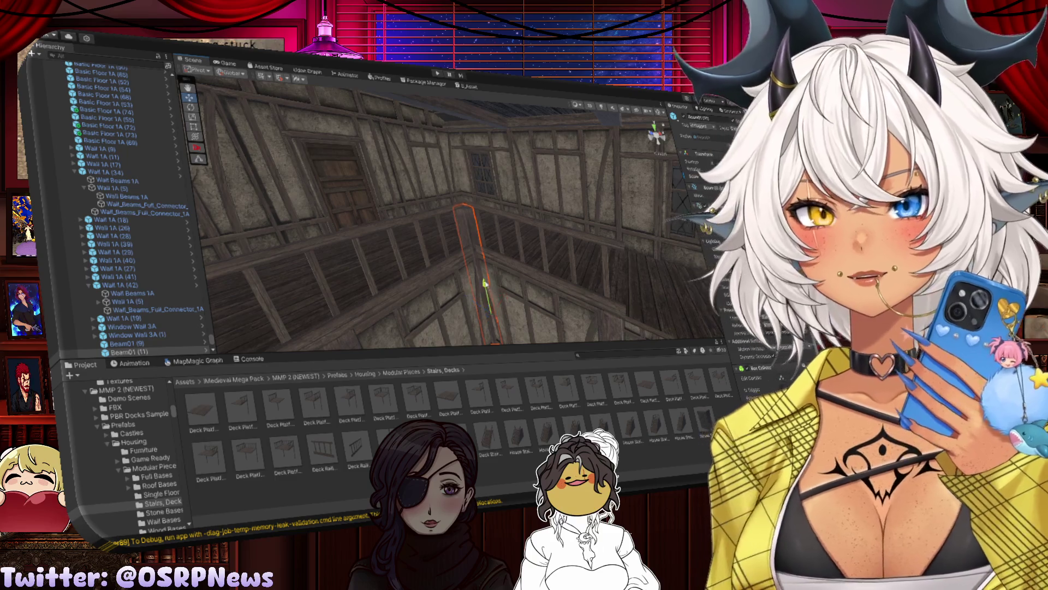
{"action": "mouse_move", "coordinate": [485, 284]}
{"action": "left_mouse_down"}
{"action": "mouse_move", "coordinate": [469, 258]}
{"action": "mouse_move", "coordinate": [468, 201]}
{"action": "left_mouse_up"}
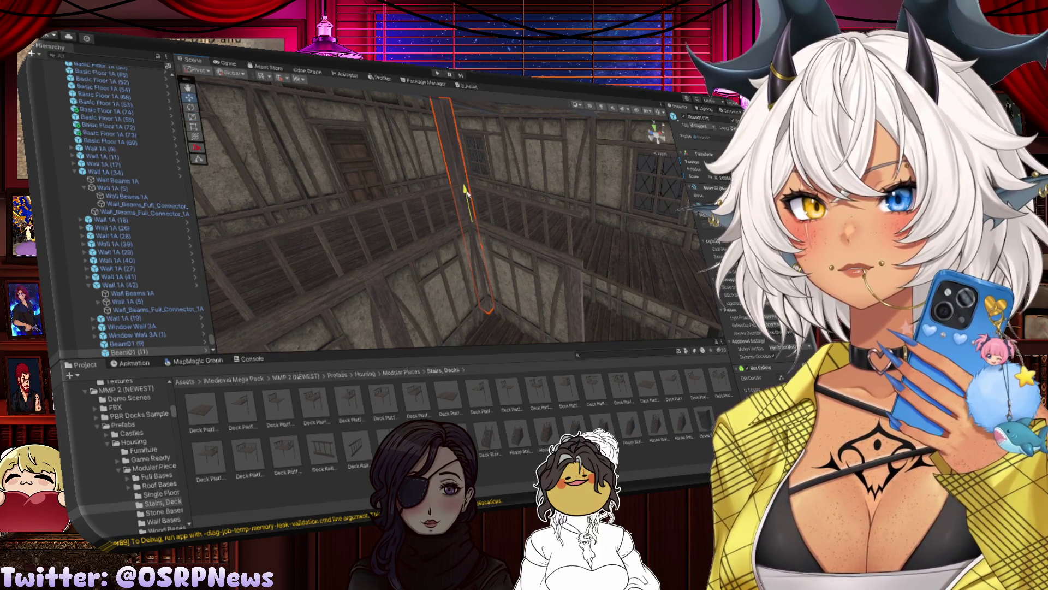
{"action": "mouse_move", "coordinate": [465, 191]}
{"action": "left_mouse_down"}
{"action": "mouse_move", "coordinate": [489, 156]}
{"action": "mouse_move", "coordinate": [473, 165]}
{"action": "left_mouse_up"}
{"action": "left_click", "coordinate": [470, 168]}
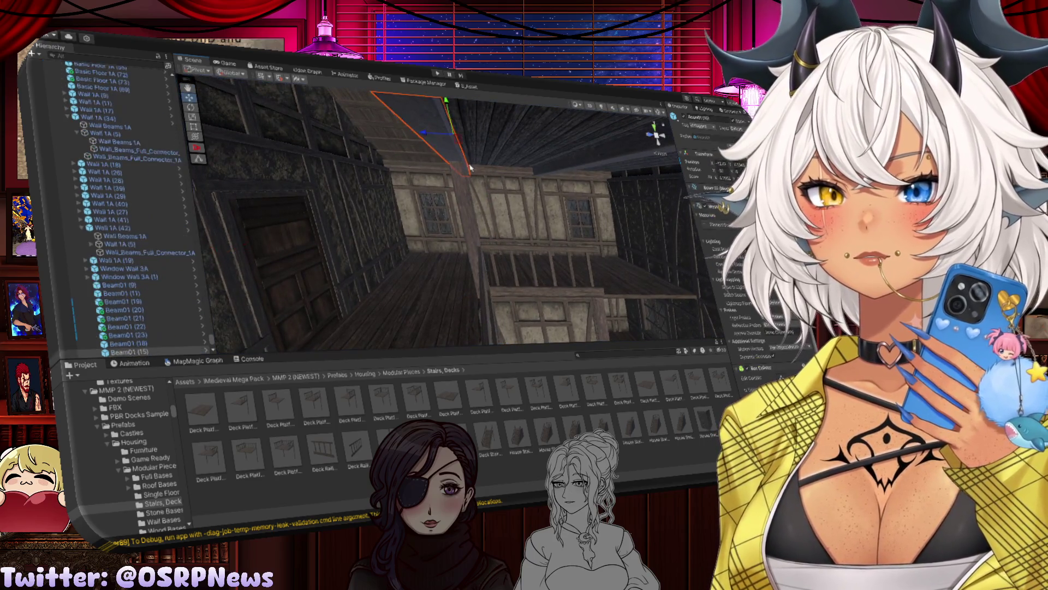
{"action": "mouse_move", "coordinate": [429, 140]}
{"action": "left_mouse_down"}
{"action": "mouse_move", "coordinate": [488, 147]}
{"action": "mouse_move", "coordinate": [433, 152]}
{"action": "left_mouse_up"}
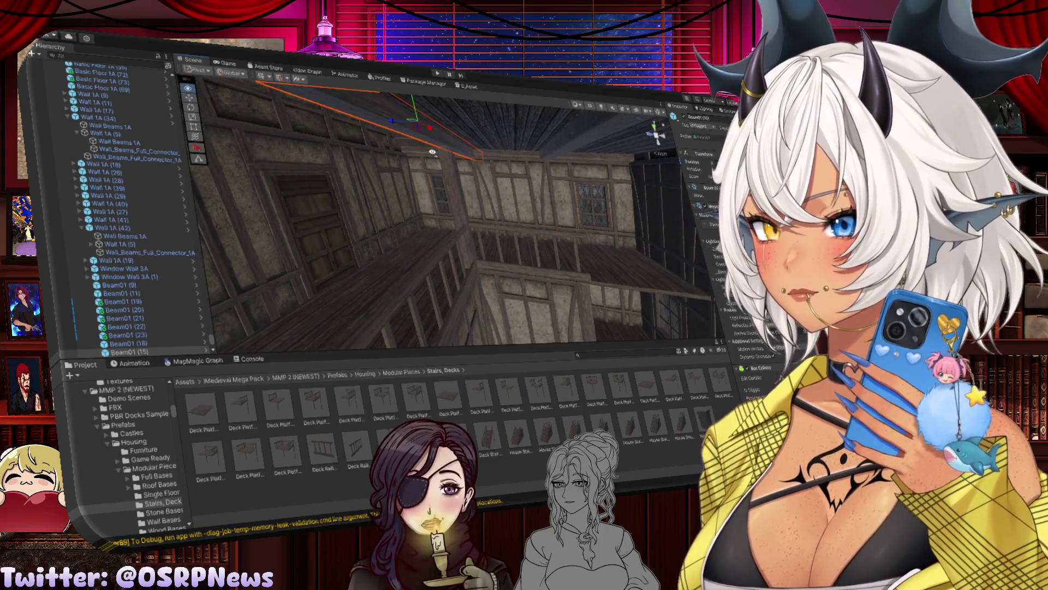
{"action": "mouse_move", "coordinate": [433, 151]}
{"action": "left_mouse_down"}
{"action": "mouse_move", "coordinate": [464, 180]}
{"action": "mouse_move", "coordinate": [440, 187]}
{"action": "left_mouse_up"}
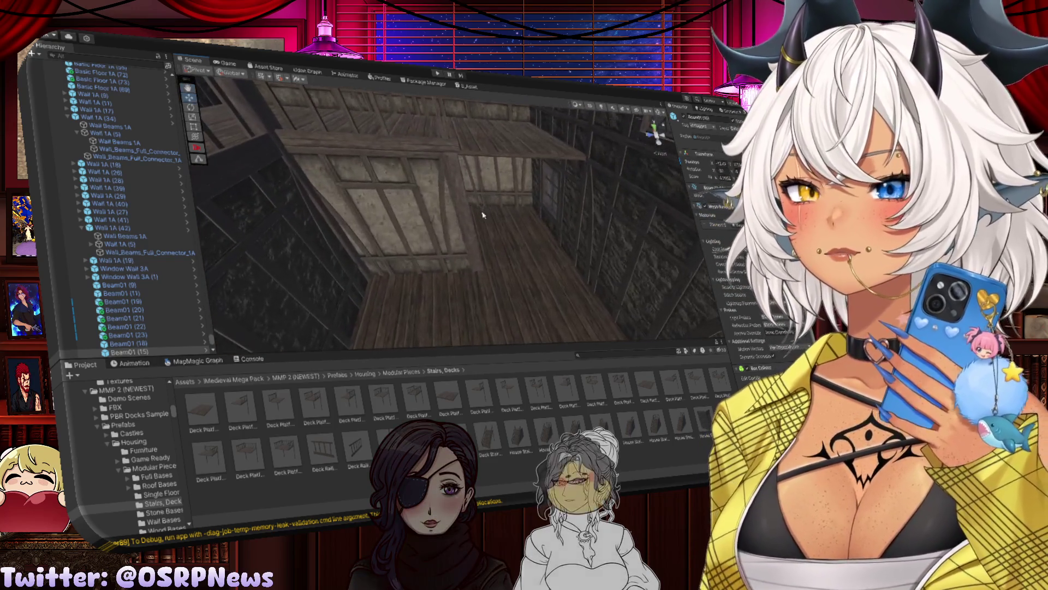
{"action": "left_click", "coordinate": [385, 154]}
{"action": "key", "text": "f"}
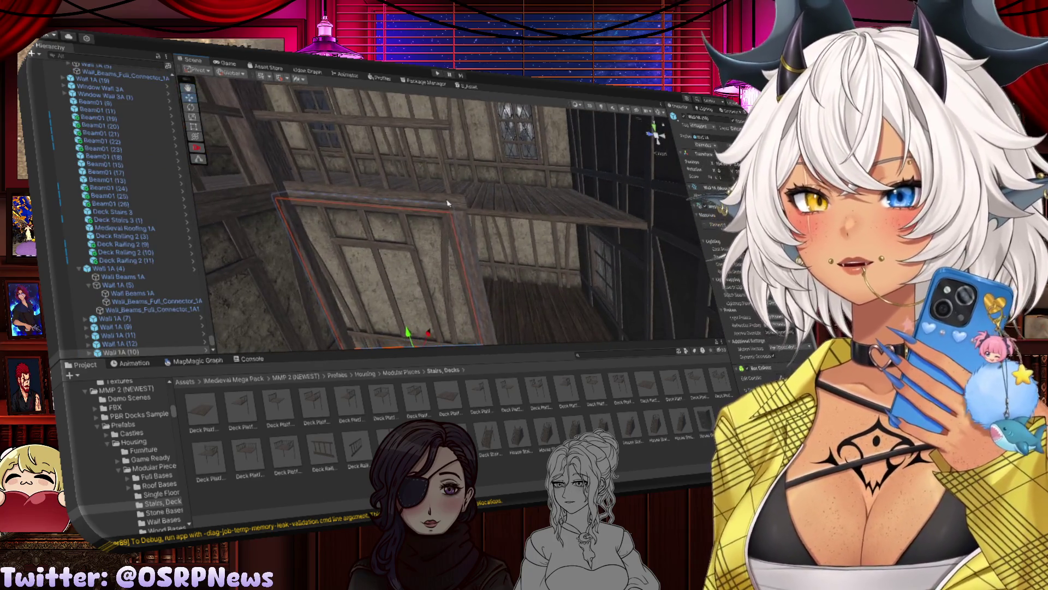
Step: Duplicate Deck Railing 2 (11) and slide the copy further along the deck edge
{"action": "left_click", "coordinate": [457, 201]}
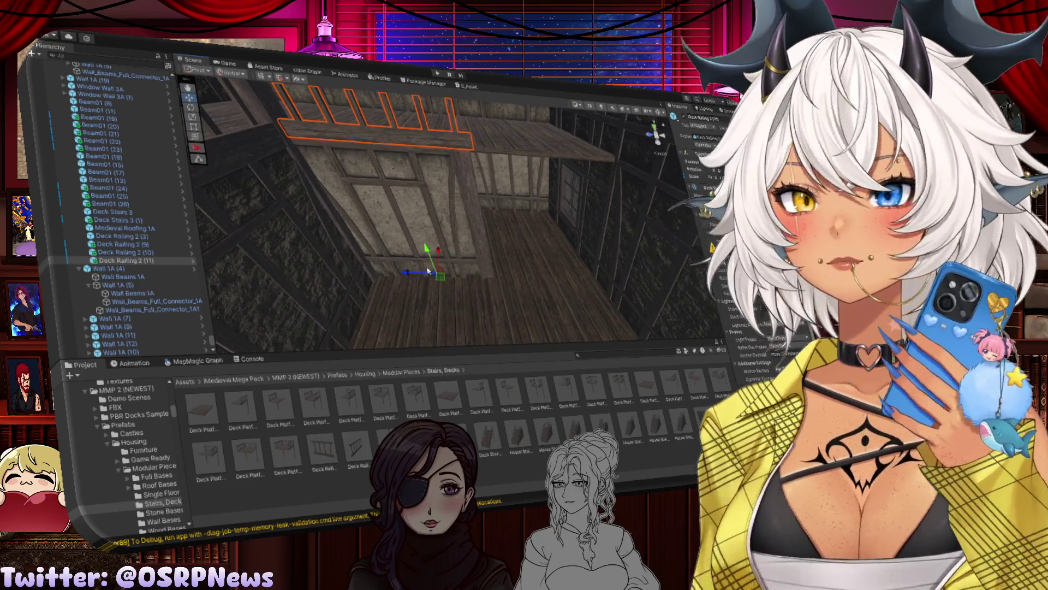
{"action": "key", "text": "ctrl+d"}
{"action": "left_click_drag", "start_coordinate": [421, 271], "coordinate": [500, 258]}
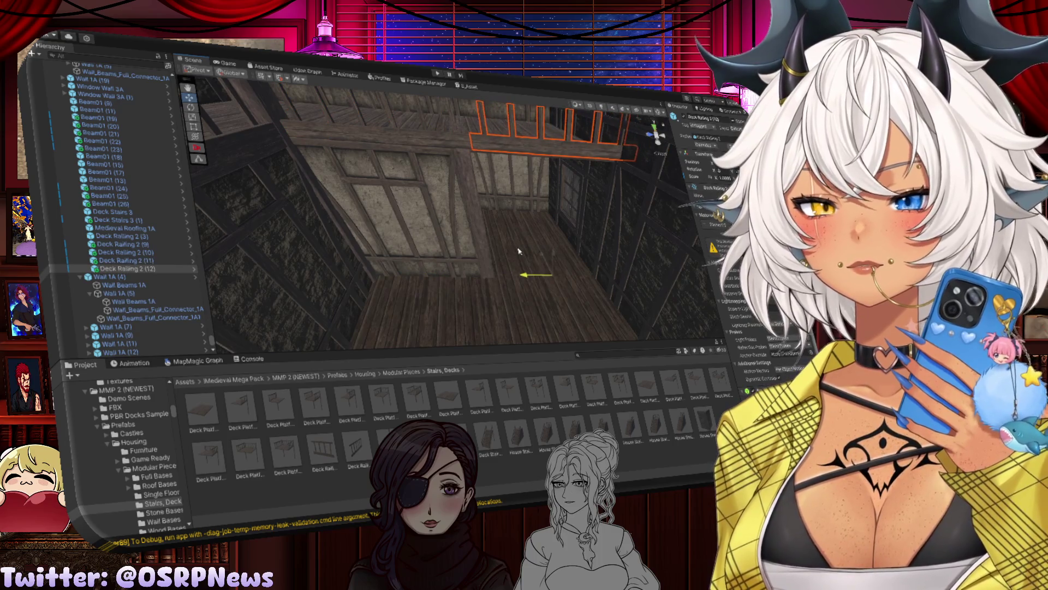
Step: Nudge deck beam Beam01 (15) vertically, then inspect Beam01 (17), the staircase and railings
{"action": "left_click", "coordinate": [476, 212]}
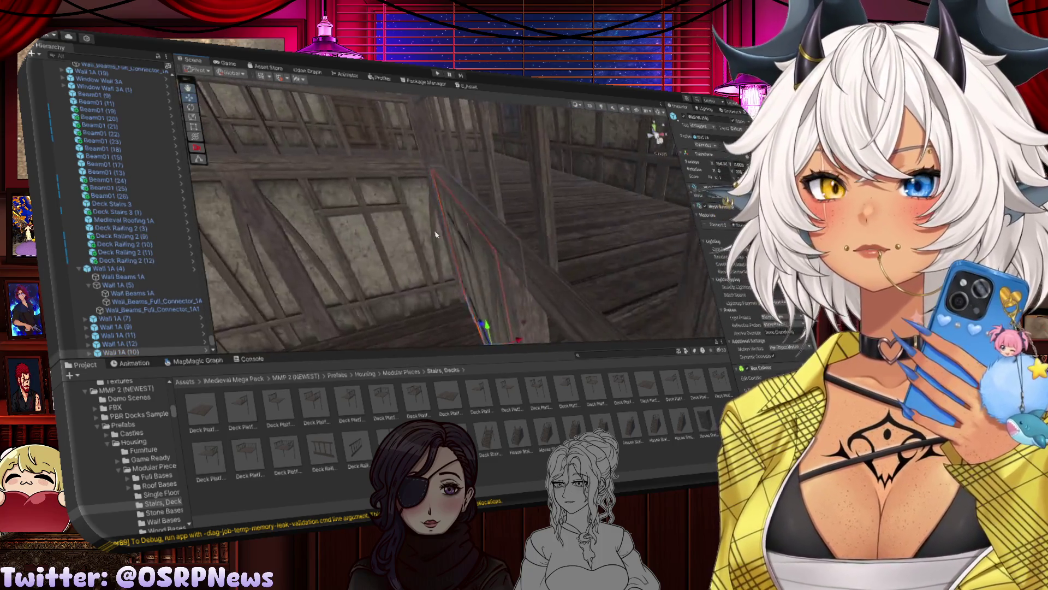
{"action": "left_click_drag", "start_coordinate": [328, 204], "coordinate": [346, 135]}
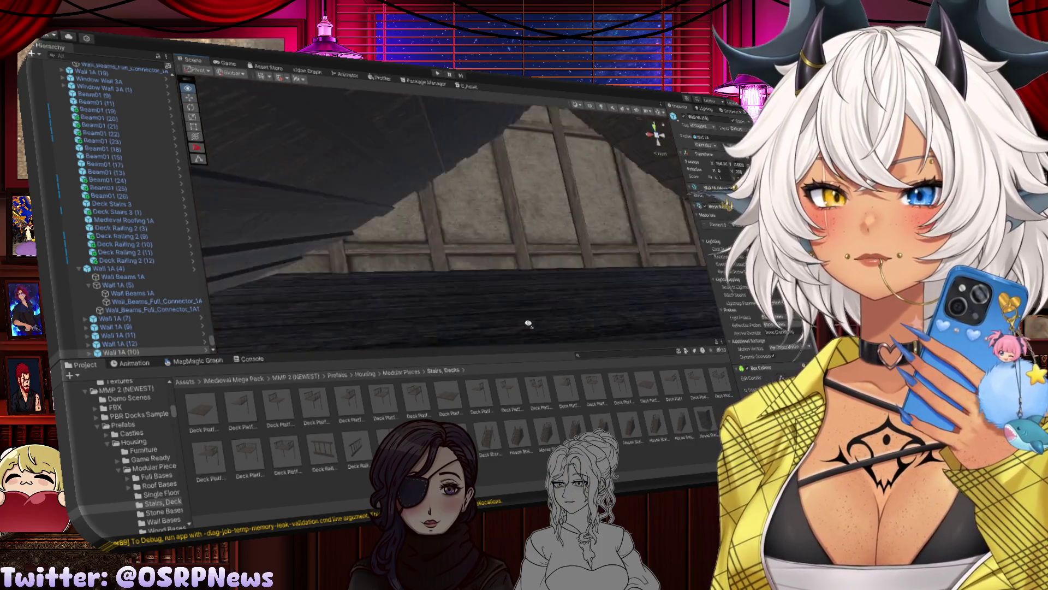
{"action": "left_click_drag", "start_coordinate": [572, 356], "coordinate": [443, 367]}
{"action": "left_click", "coordinate": [433, 259]}
{"action": "mouse_move", "coordinate": [432, 260]}
{"action": "left_mouse_down"}
{"action": "mouse_move", "coordinate": [397, 276]}
{"action": "mouse_move", "coordinate": [470, 288]}
{"action": "left_mouse_up"}
{"action": "left_click_drag", "start_coordinate": [464, 244], "coordinate": [474, 207]}
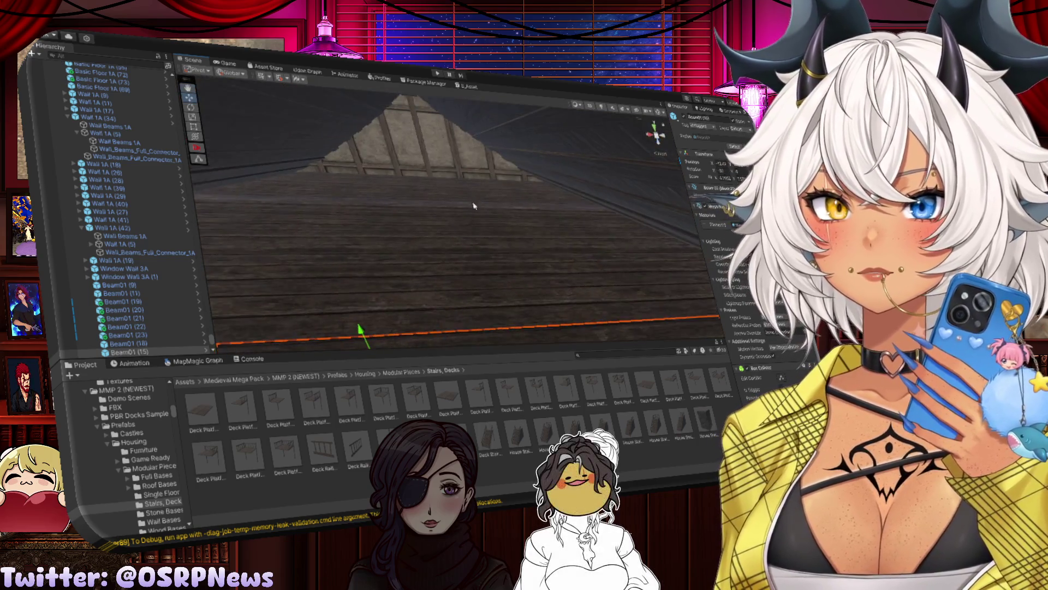
{"action": "left_click", "coordinate": [474, 207]}
{"action": "left_click", "coordinate": [435, 198]}
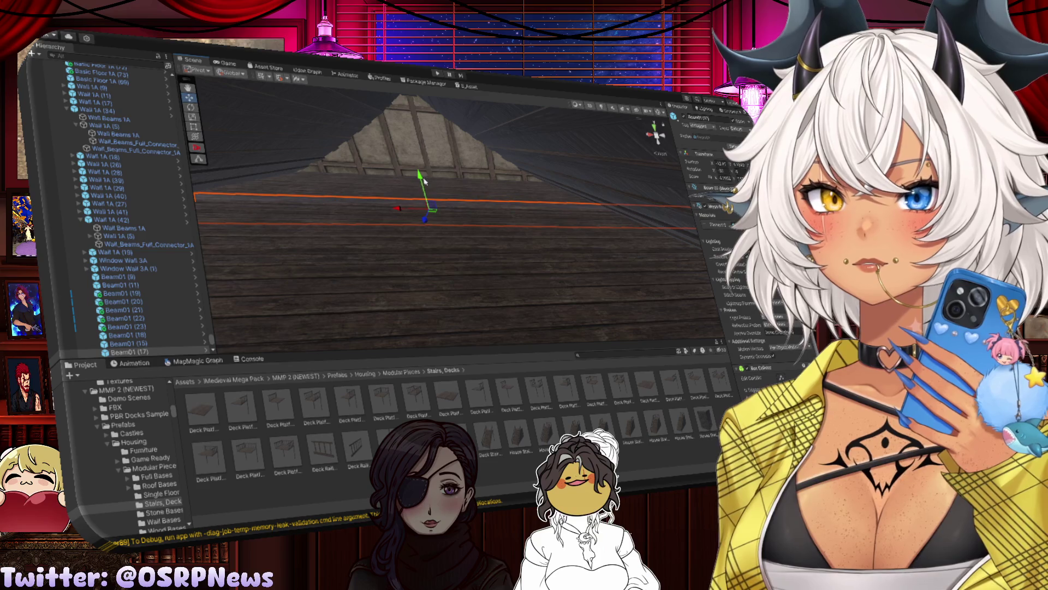
{"action": "mouse_move", "coordinate": [361, 243]}
{"action": "left_mouse_down"}
{"action": "mouse_move", "coordinate": [480, 265]}
{"action": "mouse_move", "coordinate": [472, 257]}
{"action": "left_mouse_up"}
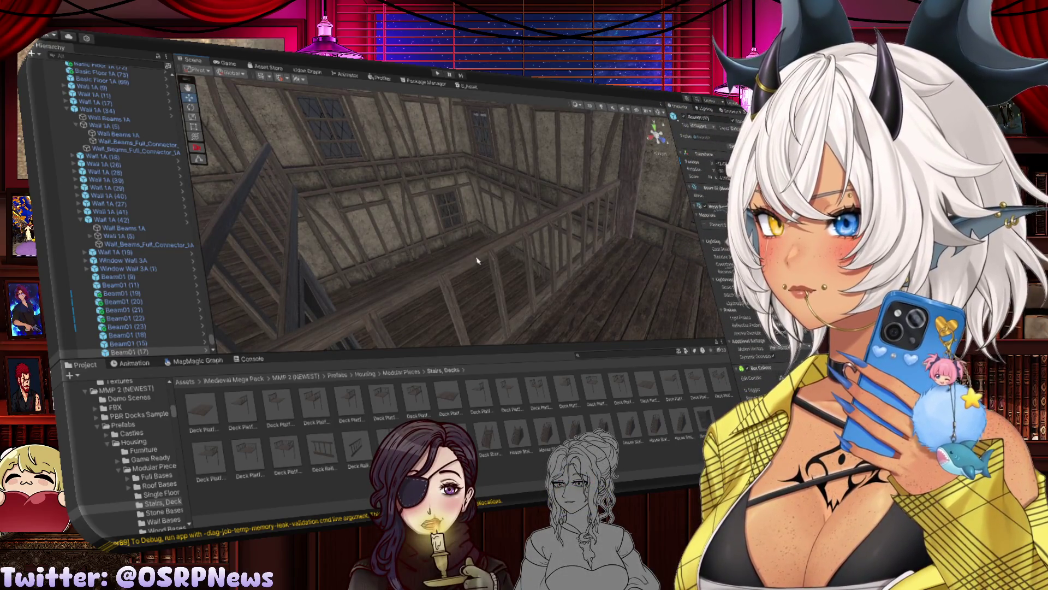
{"action": "mouse_move", "coordinate": [476, 260]}
{"action": "left_mouse_down"}
{"action": "mouse_move", "coordinate": [307, 225]}
{"action": "mouse_move", "coordinate": [356, 227]}
{"action": "mouse_move", "coordinate": [276, 227]}
{"action": "mouse_move", "coordinate": [511, 247]}
{"action": "mouse_move", "coordinate": [379, 236]}
{"action": "mouse_move", "coordinate": [595, 285]}
{"action": "mouse_move", "coordinate": [432, 176]}
{"action": "mouse_move", "coordinate": [547, 240]}
{"action": "mouse_move", "coordinate": [421, 244]}
{"action": "mouse_move", "coordinate": [555, 251]}
{"action": "mouse_move", "coordinate": [480, 249]}
{"action": "mouse_move", "coordinate": [579, 256]}
{"action": "mouse_move", "coordinate": [606, 284]}
{"action": "left_mouse_up"}
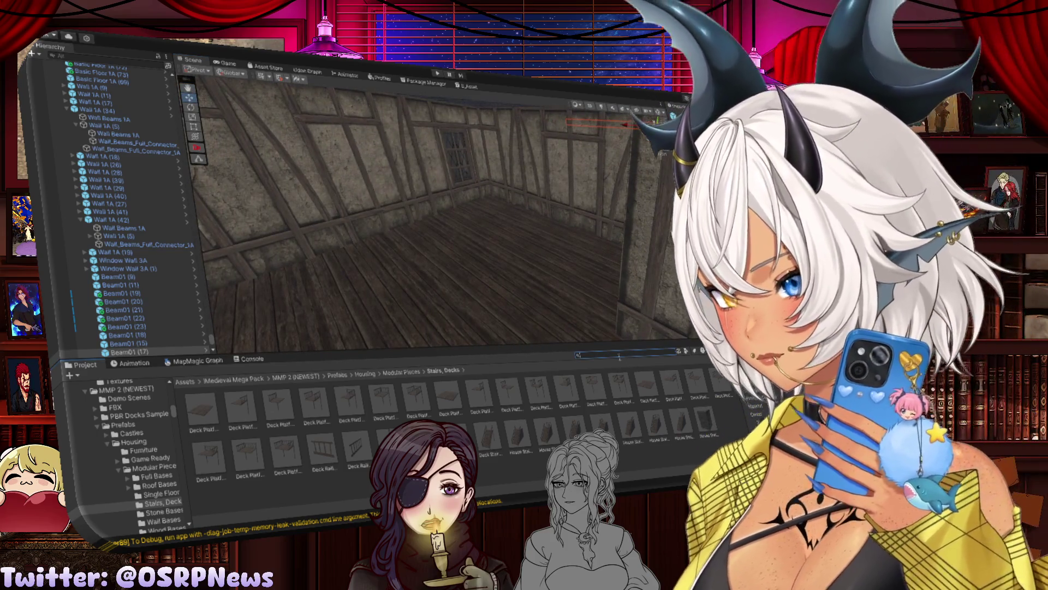
Step: Search the Project assets for 'quad' and scroll through the resulting bed prefabs
{"action": "type", "text": "quad"}
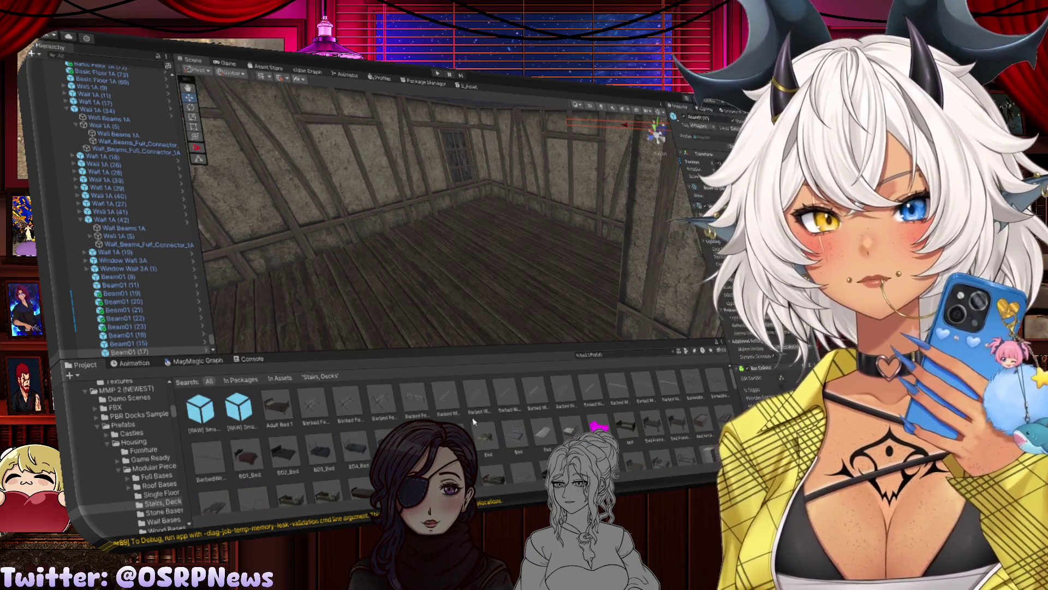
{"action": "scroll", "coordinate": [474, 421], "scroll_direction": "down", "scroll_amount": 2}
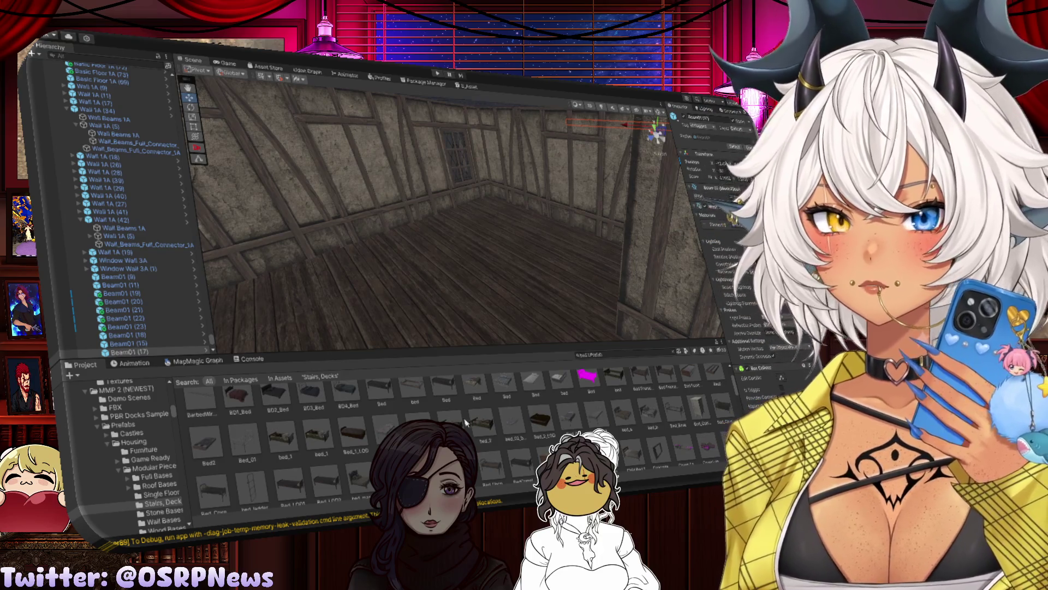
{"action": "scroll", "coordinate": [299, 465], "scroll_direction": "down", "scroll_amount": 1}
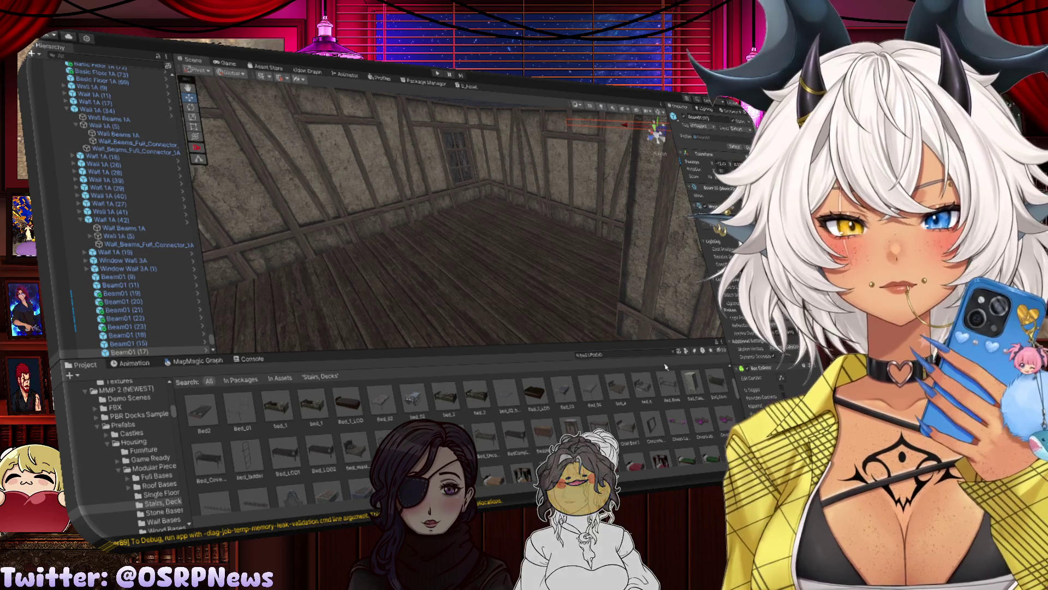
{"action": "scroll", "coordinate": [708, 400], "scroll_direction": "up", "scroll_amount": 1}
{"action": "scroll", "coordinate": [704, 402], "scroll_direction": "up", "scroll_amount": 1}
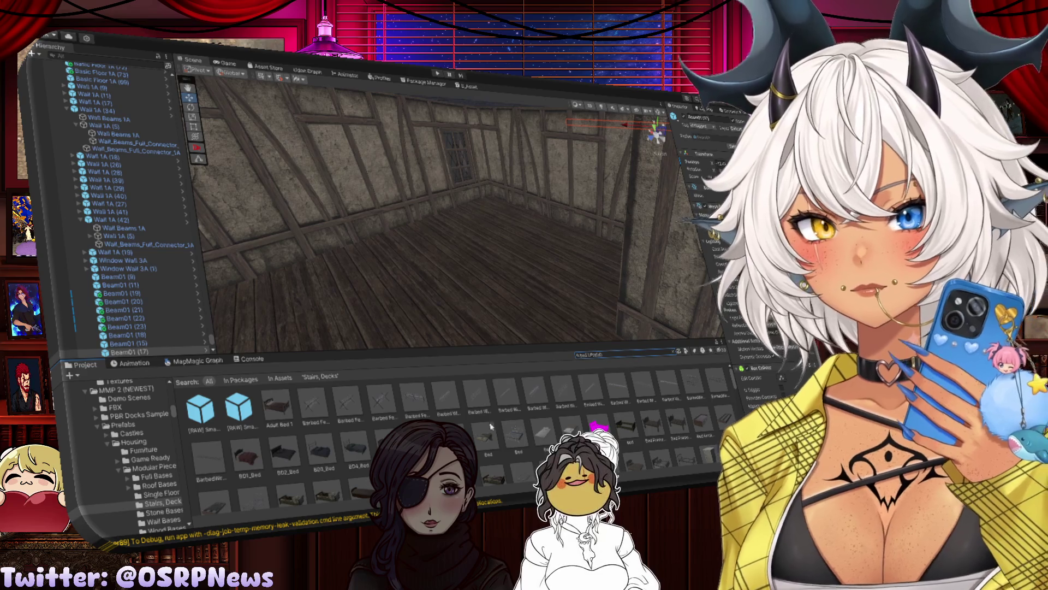
Step: Drop a bed prefab onto the upper room's floor and rotate it around its vertical axis
{"action": "left_click_drag", "start_coordinate": [284, 453], "coordinate": [481, 287]}
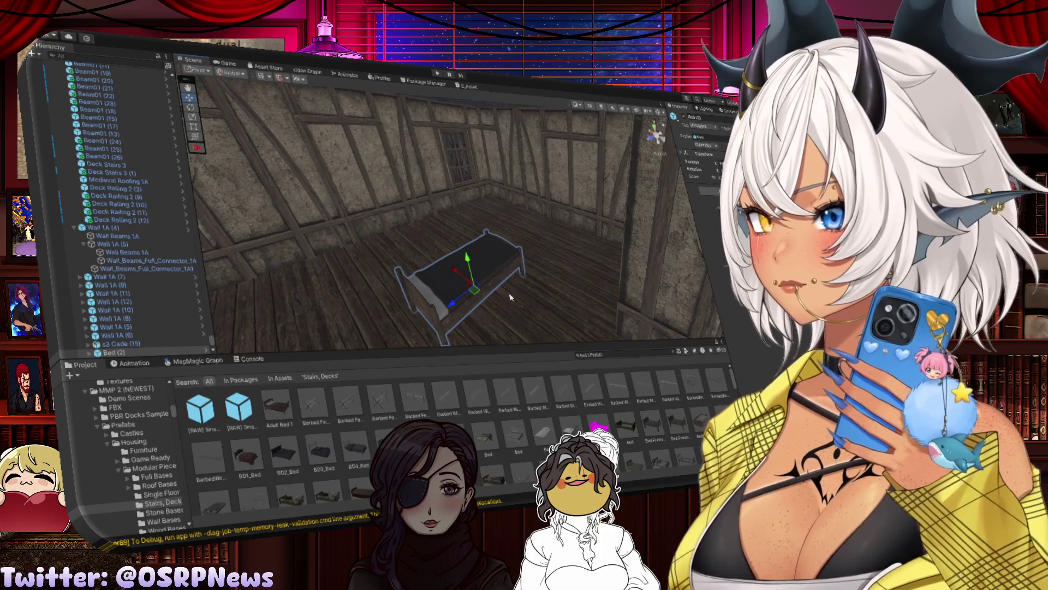
{"action": "key", "text": "e"}
{"action": "mouse_move", "coordinate": [459, 313]}
{"action": "left_mouse_down"}
{"action": "mouse_move", "coordinate": [372, 327]}
{"action": "mouse_move", "coordinate": [475, 284]}
{"action": "mouse_move", "coordinate": [520, 296]}
{"action": "mouse_move", "coordinate": [464, 218]}
{"action": "mouse_move", "coordinate": [585, 241]}
{"action": "left_mouse_up"}
{"action": "key", "text": "w"}
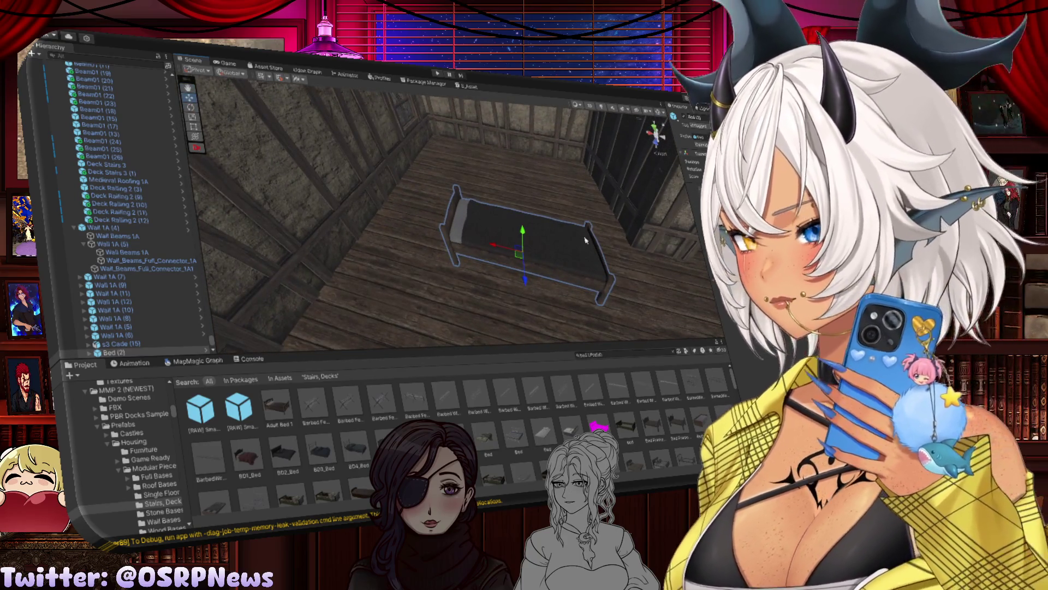
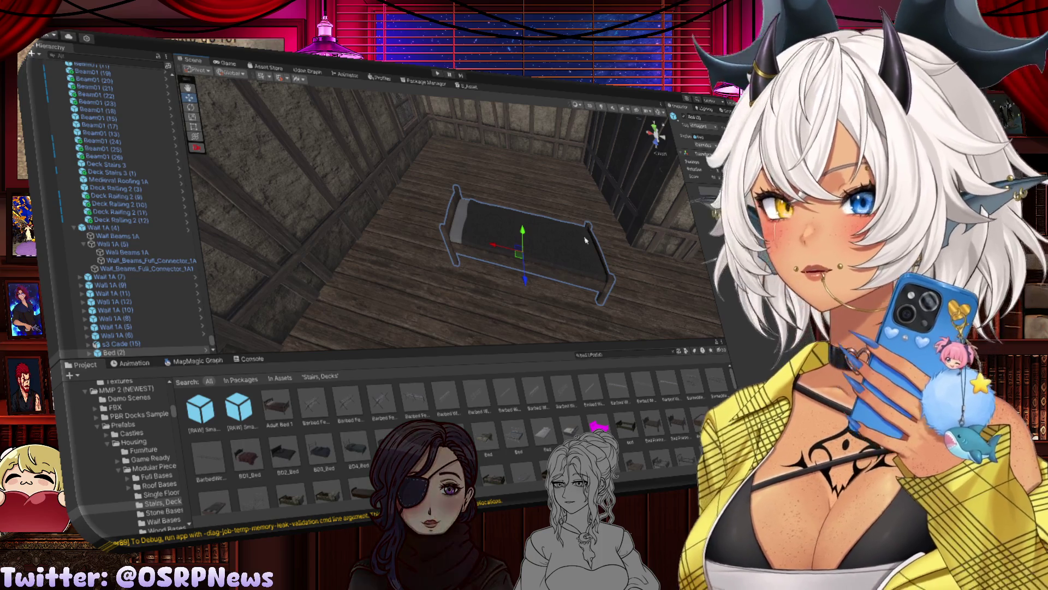
Step: Move the bed further back on the floor and clear the Project search field
{"action": "mouse_move", "coordinate": [494, 284]}
{"action": "left_mouse_down"}
{"action": "mouse_move", "coordinate": [588, 308]}
{"action": "mouse_move", "coordinate": [534, 290]}
{"action": "mouse_move", "coordinate": [432, 292]}
{"action": "mouse_move", "coordinate": [527, 295]}
{"action": "mouse_move", "coordinate": [481, 257]}
{"action": "mouse_move", "coordinate": [374, 224]}
{"action": "mouse_move", "coordinate": [272, 224]}
{"action": "left_mouse_up"}
{"action": "key", "text": "f"}
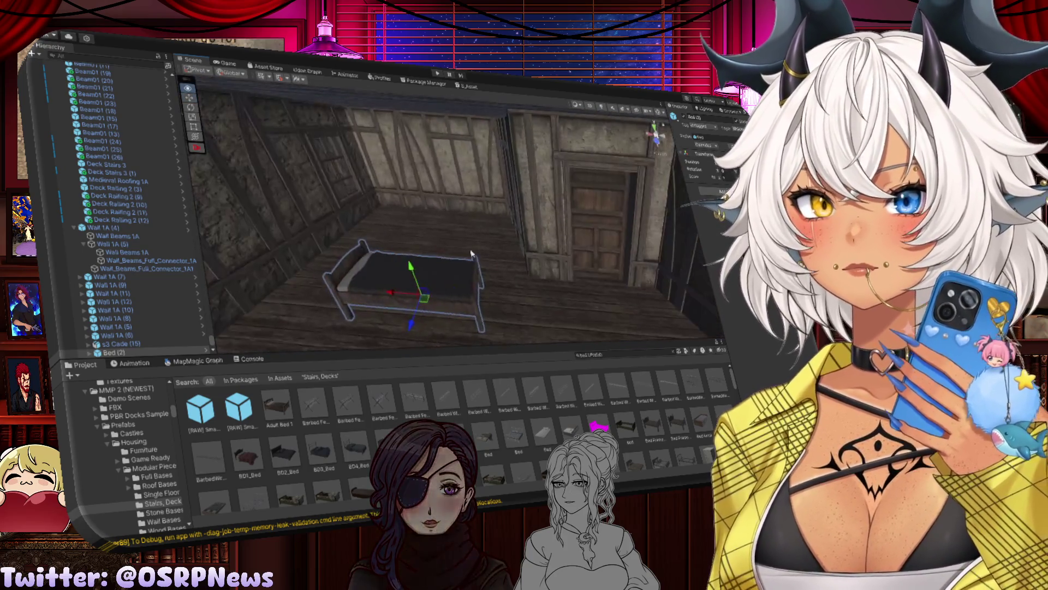
{"action": "mouse_move", "coordinate": [424, 282]}
{"action": "left_mouse_down"}
{"action": "mouse_move", "coordinate": [458, 254]}
{"action": "mouse_move", "coordinate": [471, 222]}
{"action": "mouse_move", "coordinate": [504, 280]}
{"action": "left_mouse_up"}
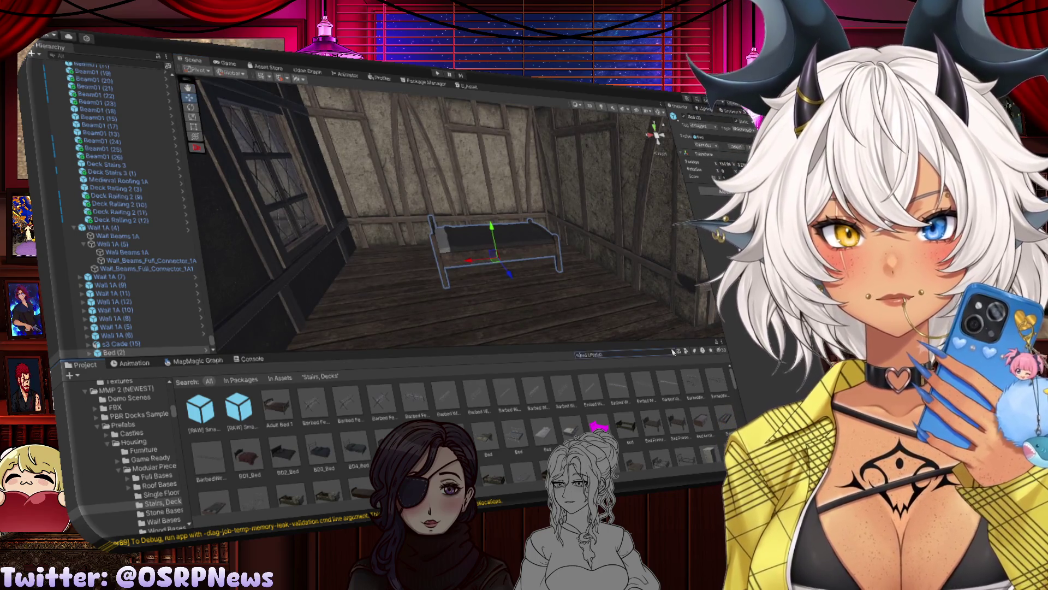
{"action": "left_click", "coordinate": [673, 352]}
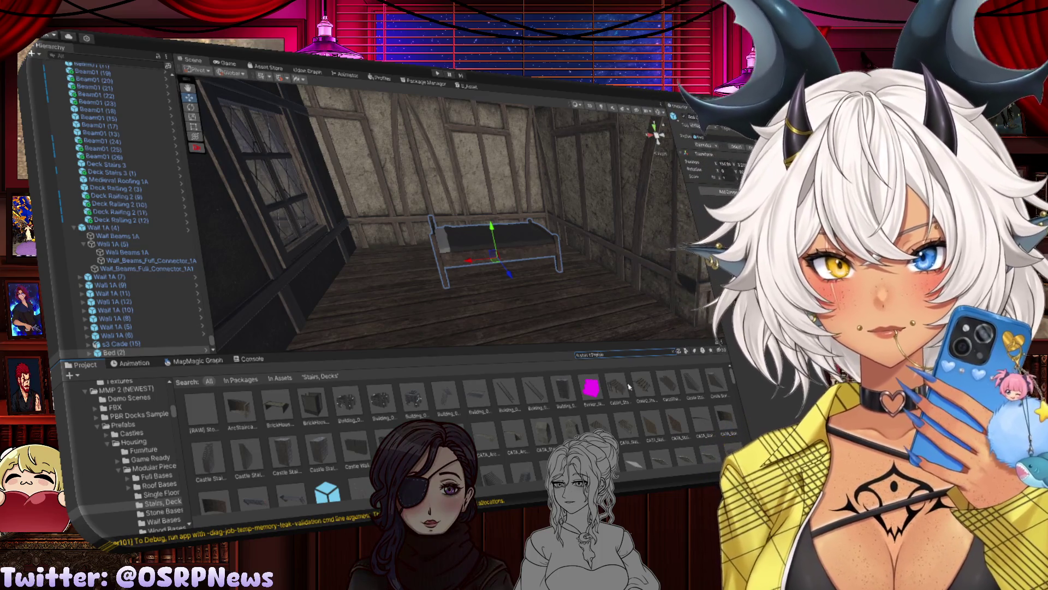
Step: Undo a first stair drop, then scroll the Stairs, Decks prefabs and place Stairs_1-1 in the room
{"action": "mouse_move", "coordinate": [646, 388]}
{"action": "left_mouse_down"}
{"action": "mouse_move", "coordinate": [518, 320]}
{"action": "mouse_move", "coordinate": [535, 324]}
{"action": "left_mouse_up"}
{"action": "key", "text": "ctrl+z"}
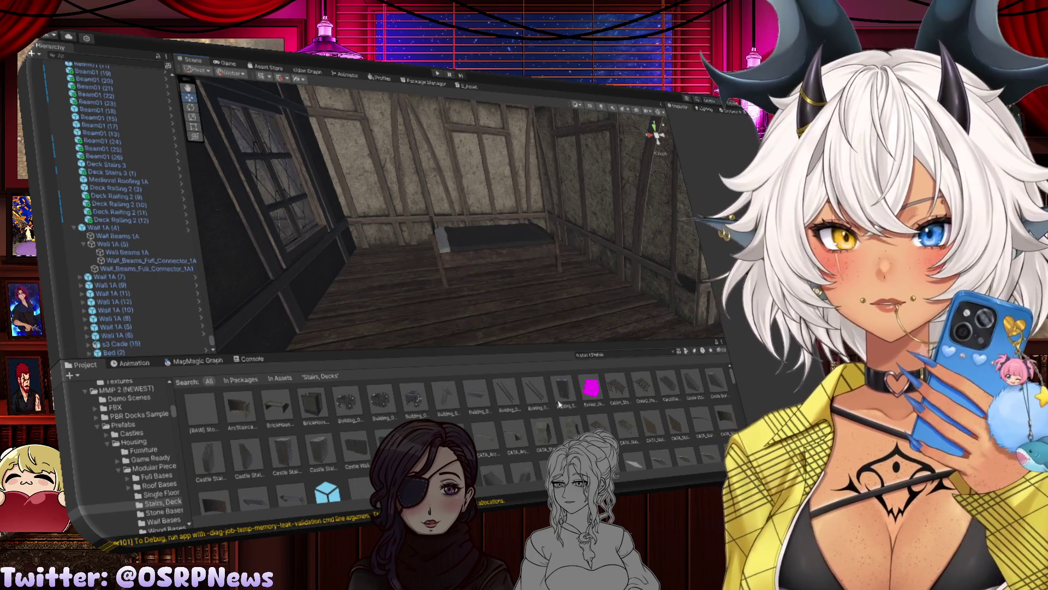
{"action": "scroll", "coordinate": [558, 403], "scroll_direction": "down", "scroll_amount": 2}
{"action": "scroll", "coordinate": [550, 401], "scroll_direction": "down", "scroll_amount": 2}
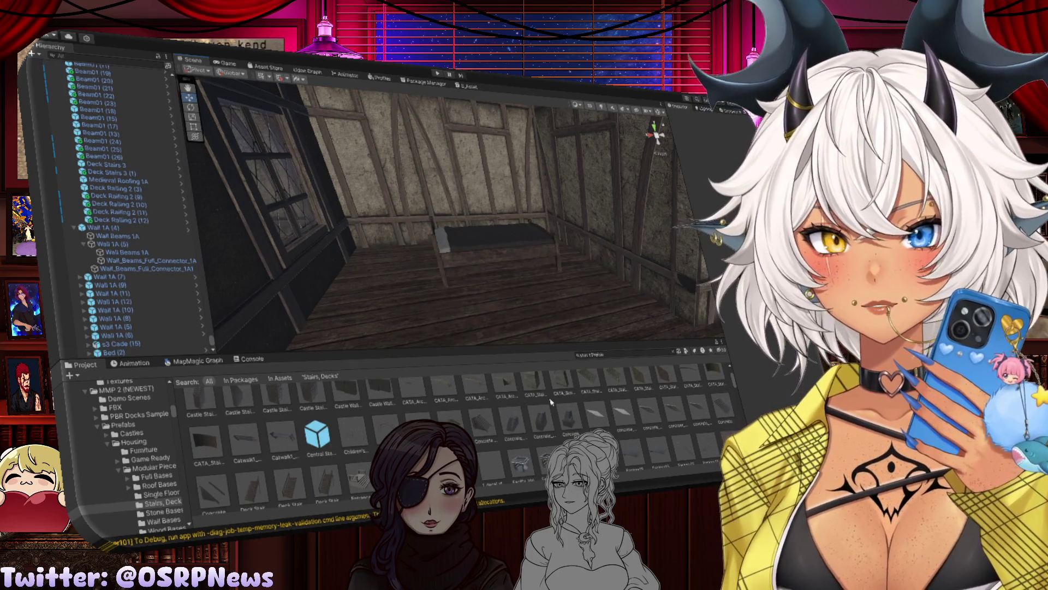
{"action": "scroll", "coordinate": [538, 409], "scroll_direction": "down", "scroll_amount": 1}
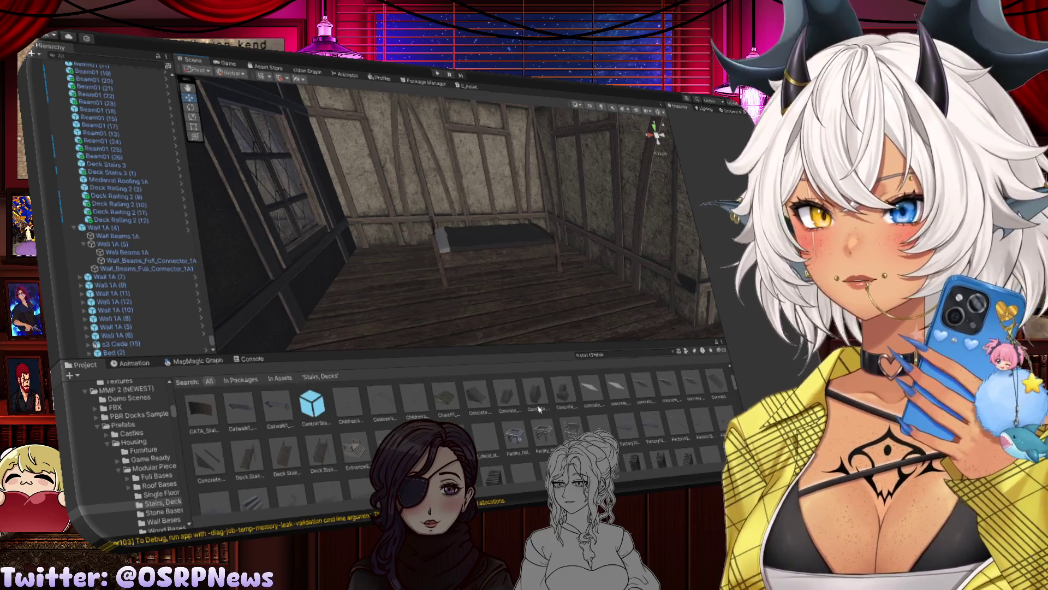
{"action": "scroll", "coordinate": [539, 409], "scroll_direction": "down", "scroll_amount": 1}
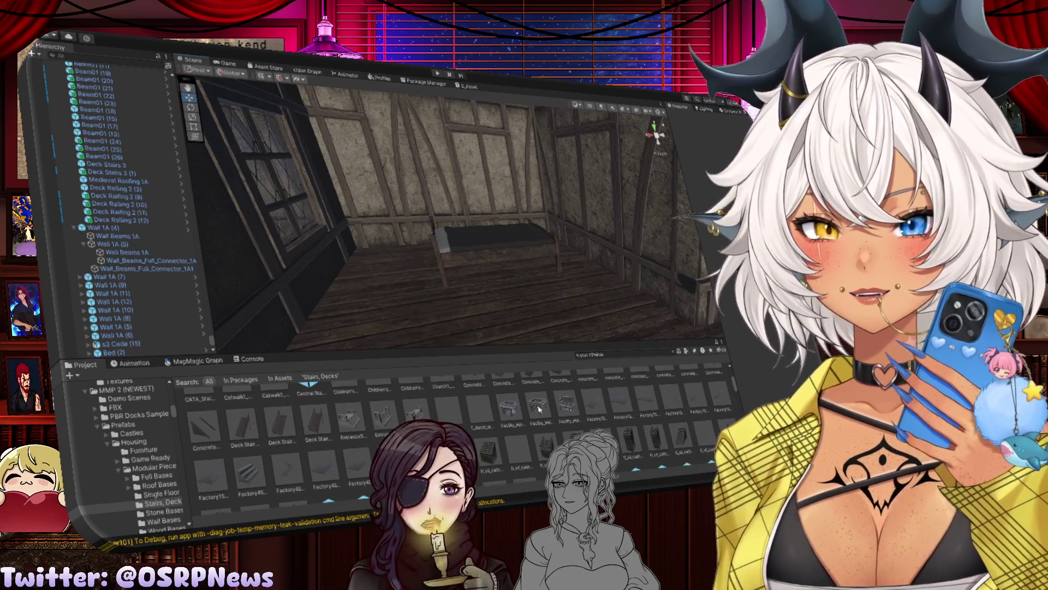
{"action": "scroll", "coordinate": [539, 410], "scroll_direction": "down", "scroll_amount": 1}
{"action": "scroll", "coordinate": [539, 409], "scroll_direction": "down", "scroll_amount": 1}
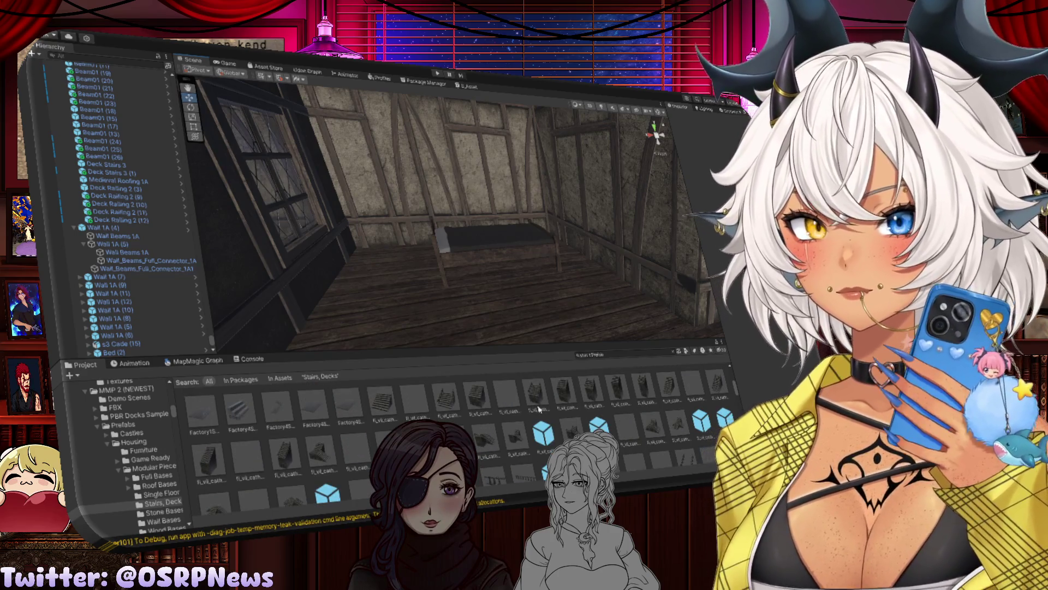
{"action": "scroll", "coordinate": [538, 409], "scroll_direction": "down", "scroll_amount": 1}
{"action": "scroll", "coordinate": [539, 409], "scroll_direction": "down", "scroll_amount": 1}
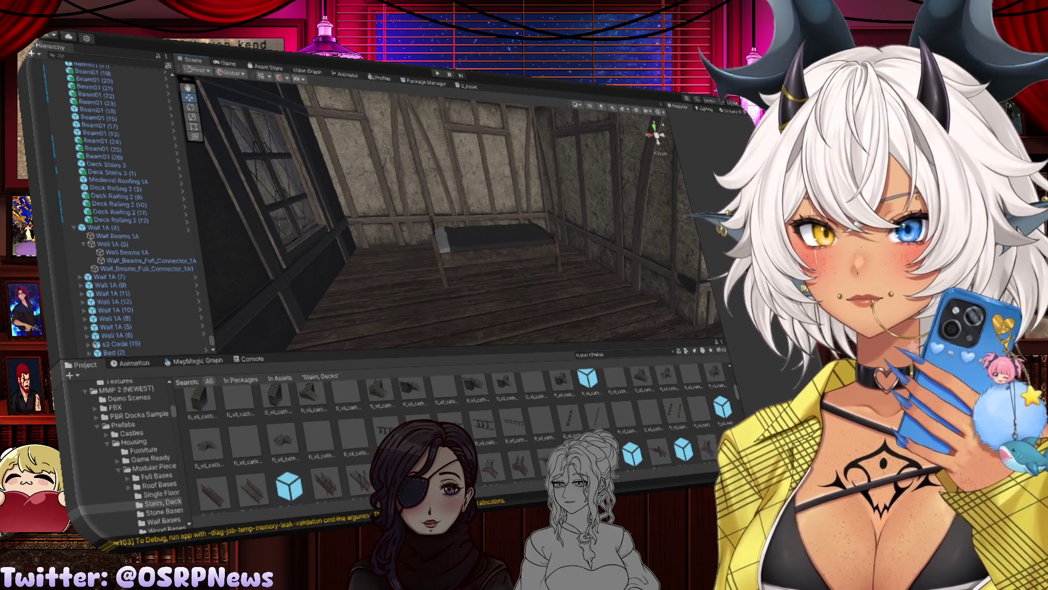
{"action": "scroll", "coordinate": [454, 431], "scroll_direction": "down", "scroll_amount": 3}
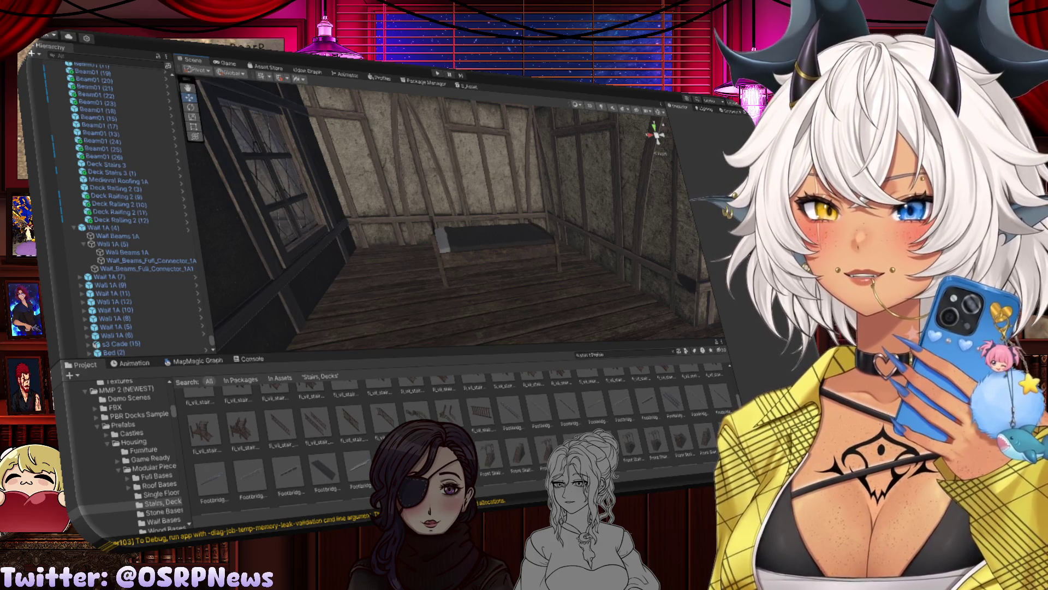
{"action": "left_click_drag", "start_coordinate": [203, 420], "coordinate": [524, 279]}
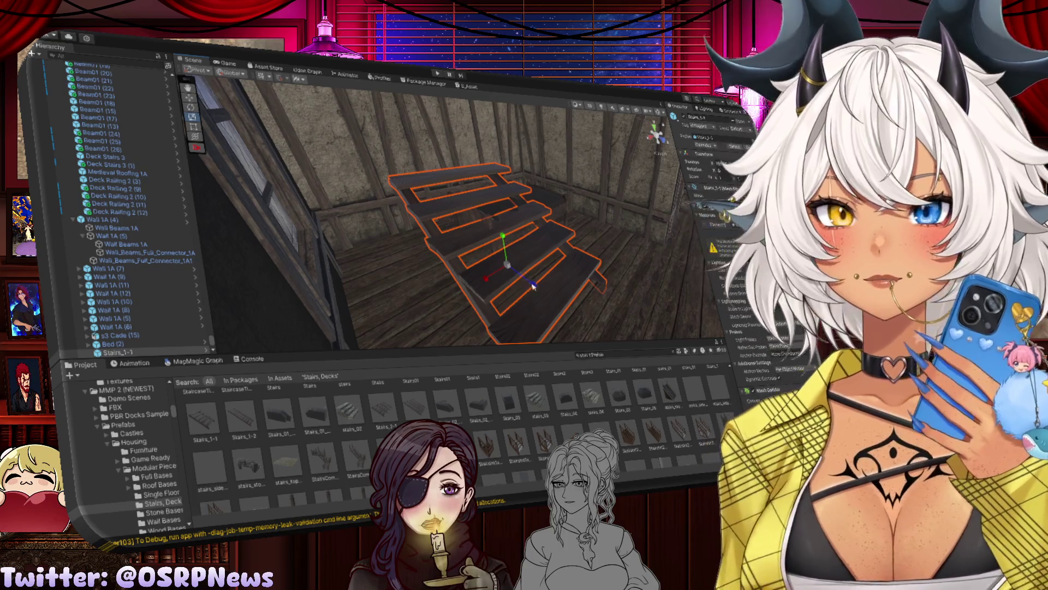
Step: Frame the Stairs_1-1 staircase and delete it from the room
{"action": "scroll", "coordinate": [507, 283], "scroll_direction": "up", "scroll_amount": 6}
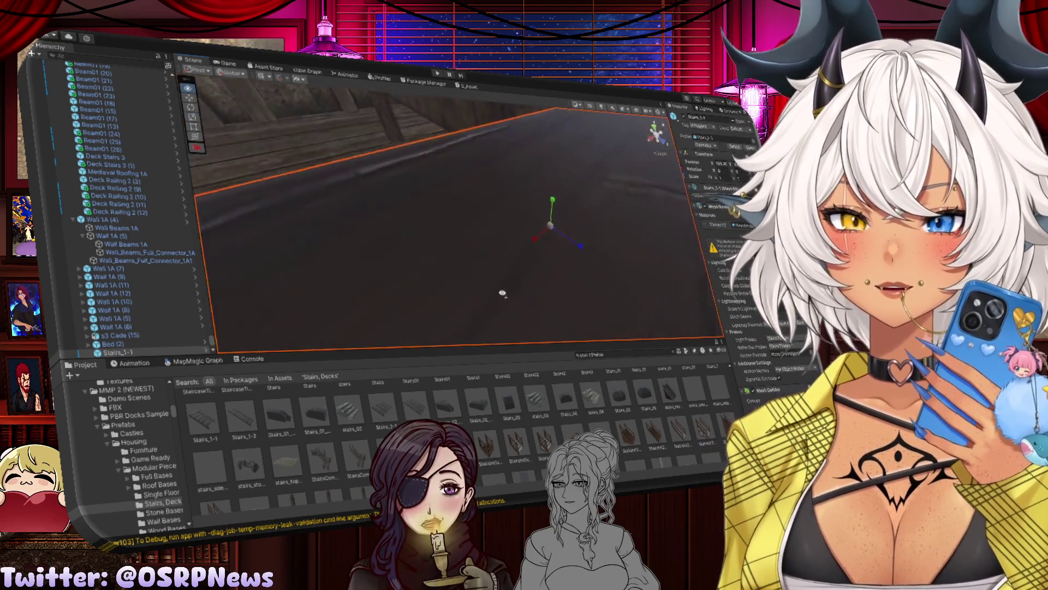
{"action": "mouse_move", "coordinate": [474, 299]}
{"action": "left_mouse_down"}
{"action": "mouse_move", "coordinate": [421, 292]}
{"action": "mouse_move", "coordinate": [503, 277]}
{"action": "mouse_move", "coordinate": [435, 239]}
{"action": "mouse_move", "coordinate": [400, 238]}
{"action": "mouse_move", "coordinate": [429, 253]}
{"action": "mouse_move", "coordinate": [346, 262]}
{"action": "mouse_move", "coordinate": [304, 234]}
{"action": "mouse_move", "coordinate": [431, 216]}
{"action": "mouse_move", "coordinate": [444, 227]}
{"action": "mouse_move", "coordinate": [409, 227]}
{"action": "mouse_move", "coordinate": [448, 254]}
{"action": "mouse_move", "coordinate": [625, 269]}
{"action": "mouse_move", "coordinate": [576, 269]}
{"action": "mouse_move", "coordinate": [499, 229]}
{"action": "left_mouse_up"}
{"action": "scroll", "coordinate": [429, 253], "scroll_direction": "down", "scroll_amount": 4}
{"action": "key", "text": "f"}
{"action": "key", "text": "Delete"}
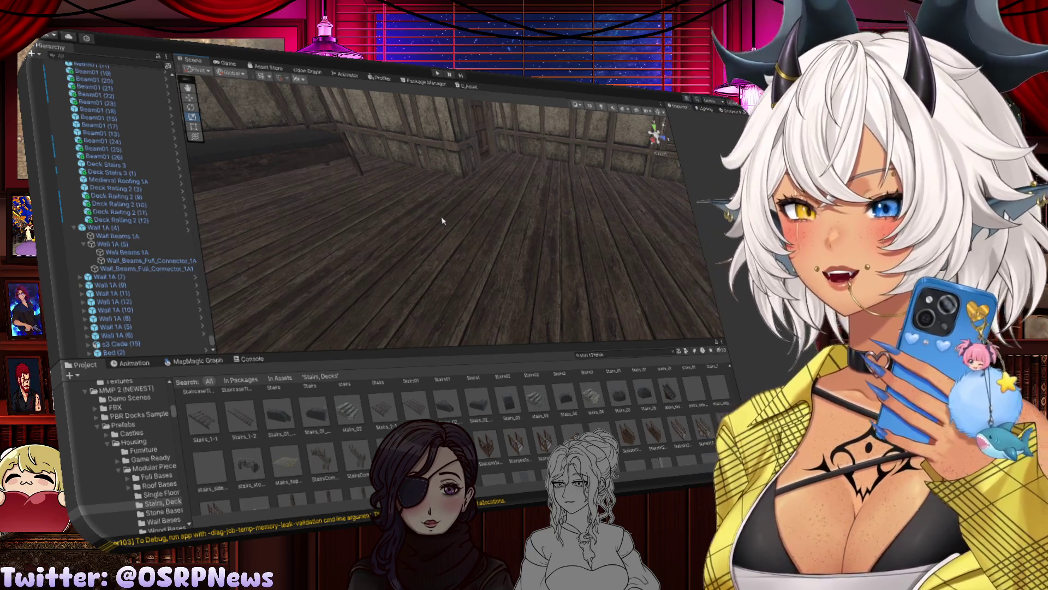
Step: Replace the Project search query with 't:textureplatform t:prefab'
{"action": "scroll", "coordinate": [565, 395], "scroll_direction": "down", "scroll_amount": 3}
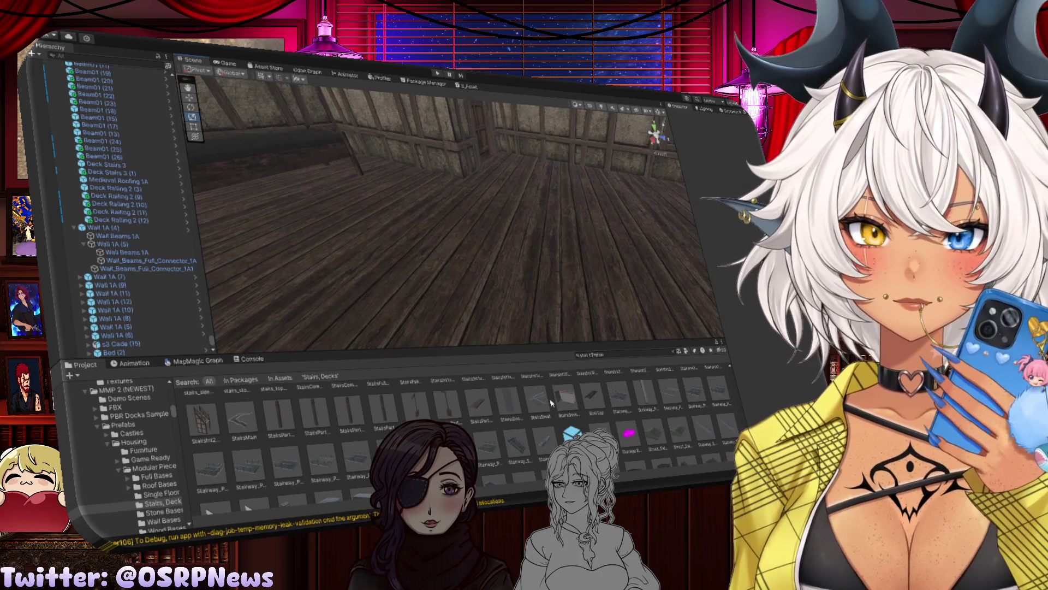
{"action": "scroll", "coordinate": [551, 403], "scroll_direction": "down", "scroll_amount": 2}
{"action": "scroll", "coordinate": [551, 403], "scroll_direction": "down", "scroll_amount": 2}
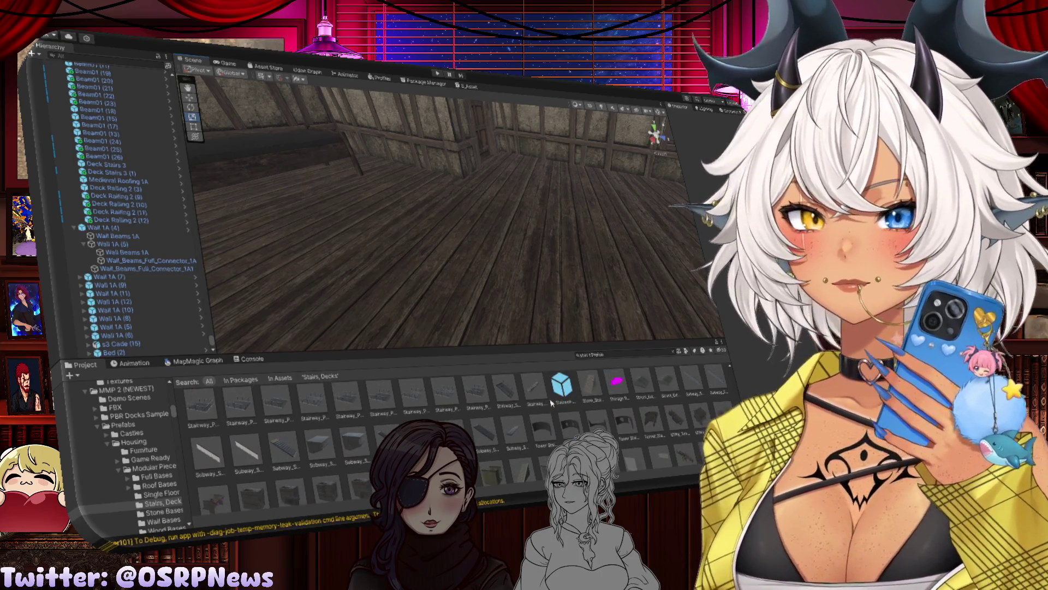
{"action": "scroll", "coordinate": [551, 403], "scroll_direction": "down", "scroll_amount": 2}
{"action": "scroll", "coordinate": [550, 402], "scroll_direction": "up", "scroll_amount": 10}
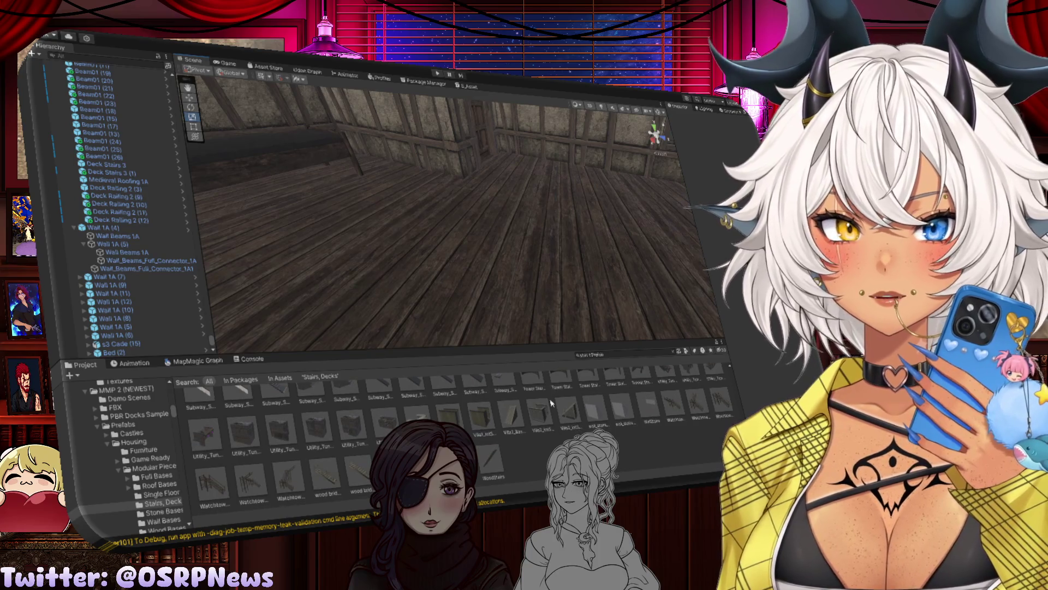
{"action": "left_click_drag", "start_coordinate": [611, 356], "coordinate": [549, 354]}
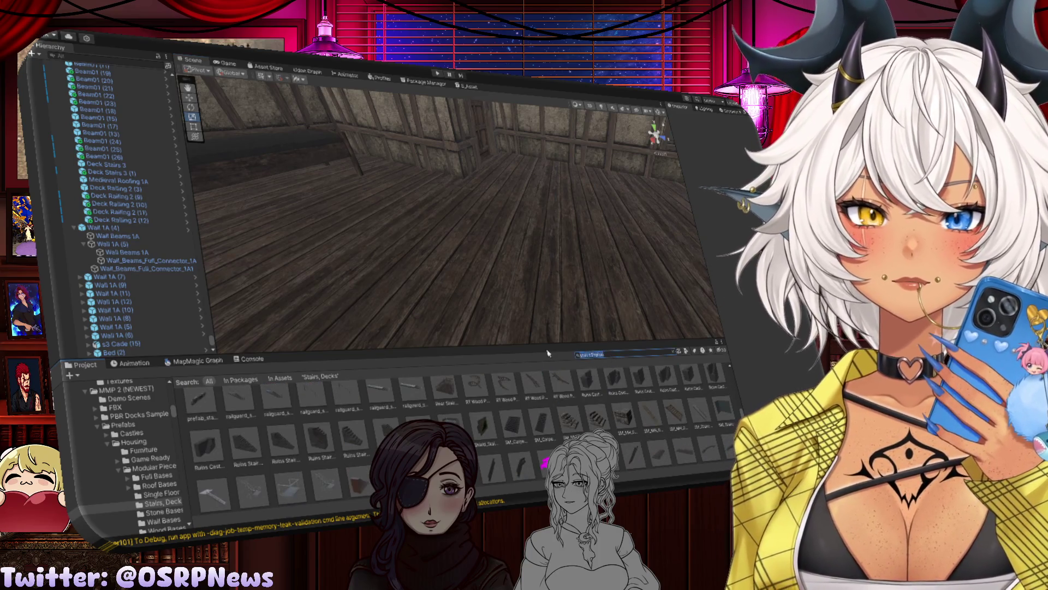
{"action": "type", "text": "t:texture"}
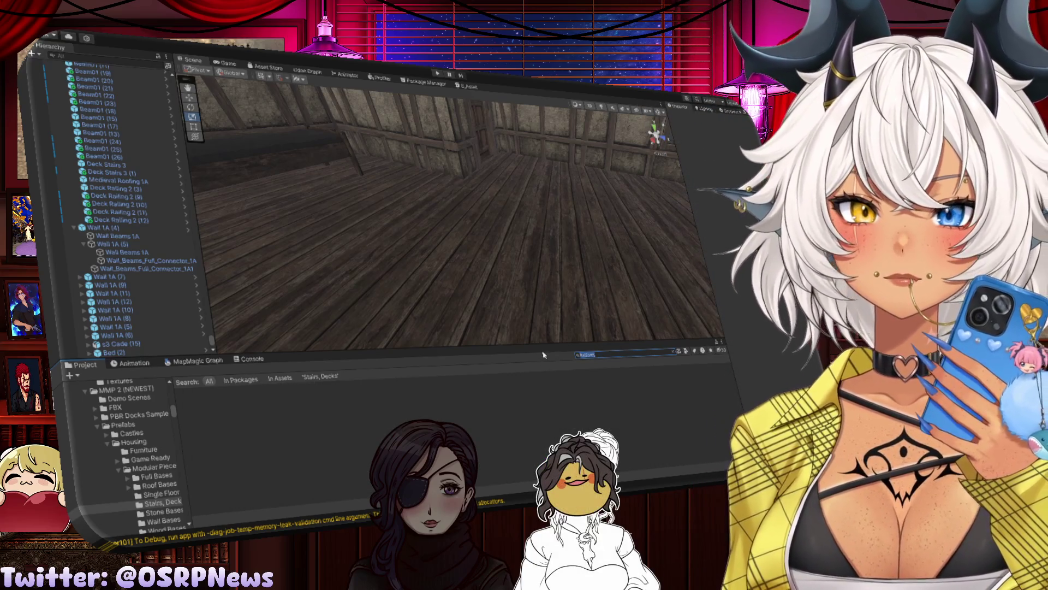
{"action": "type", "text": "platform"}
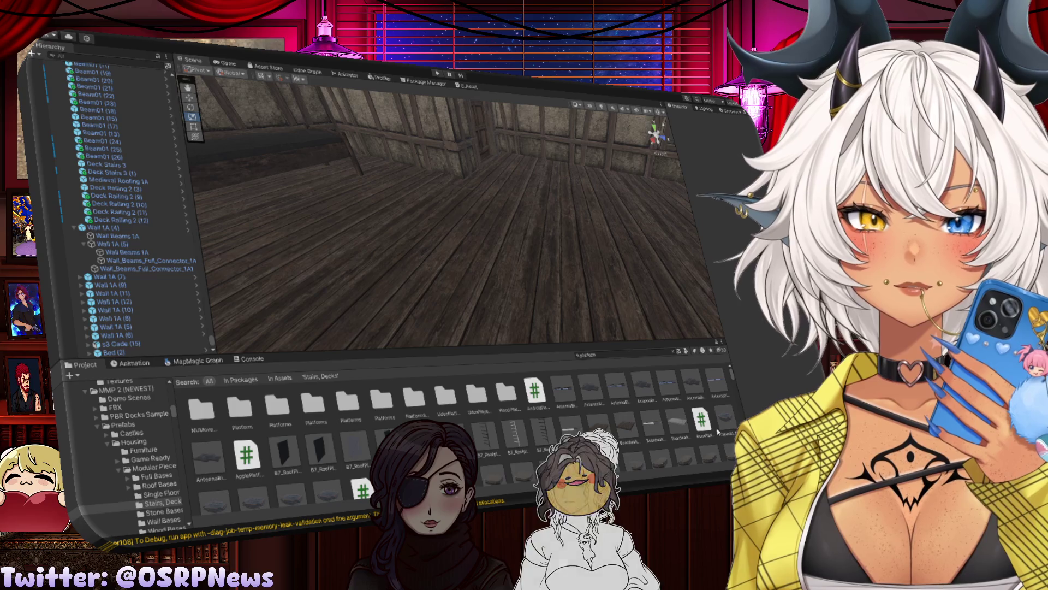
{"action": "type", "text": " t:prefab"}
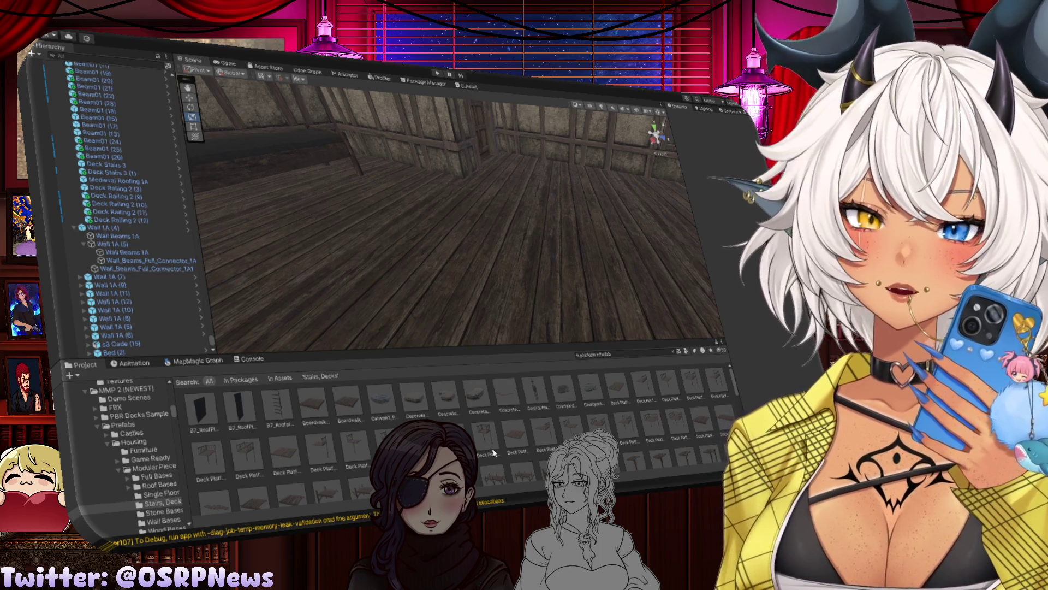
Step: Browse the platform prefab results such as Platform and Dock Platform
{"action": "scroll", "coordinate": [523, 445], "scroll_direction": "down", "scroll_amount": 1}
{"action": "scroll", "coordinate": [523, 445], "scroll_direction": "down", "scroll_amount": 2}
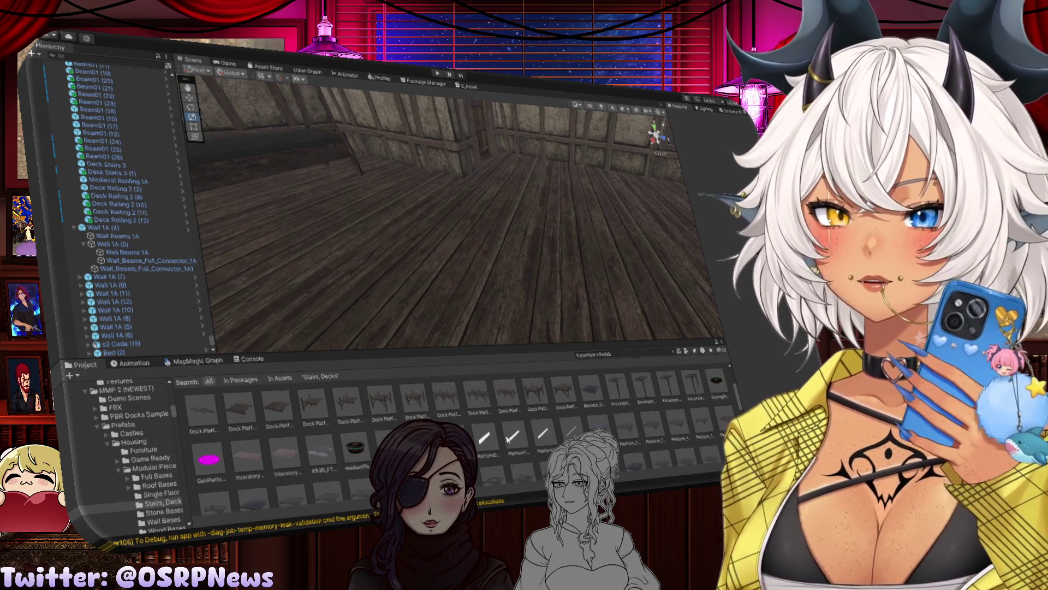
{"action": "scroll", "coordinate": [507, 440], "scroll_direction": "down", "scroll_amount": 1}
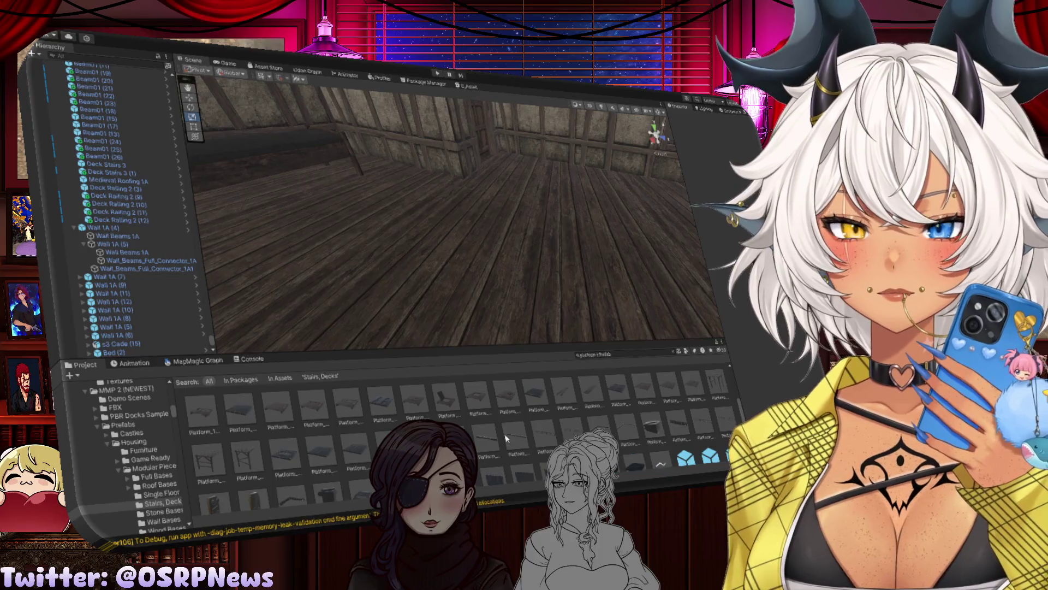
{"action": "scroll", "coordinate": [506, 439], "scroll_direction": "down", "scroll_amount": 1}
{"action": "scroll", "coordinate": [506, 438], "scroll_direction": "down", "scroll_amount": 1}
{"action": "scroll", "coordinate": [506, 438], "scroll_direction": "down", "scroll_amount": 3}
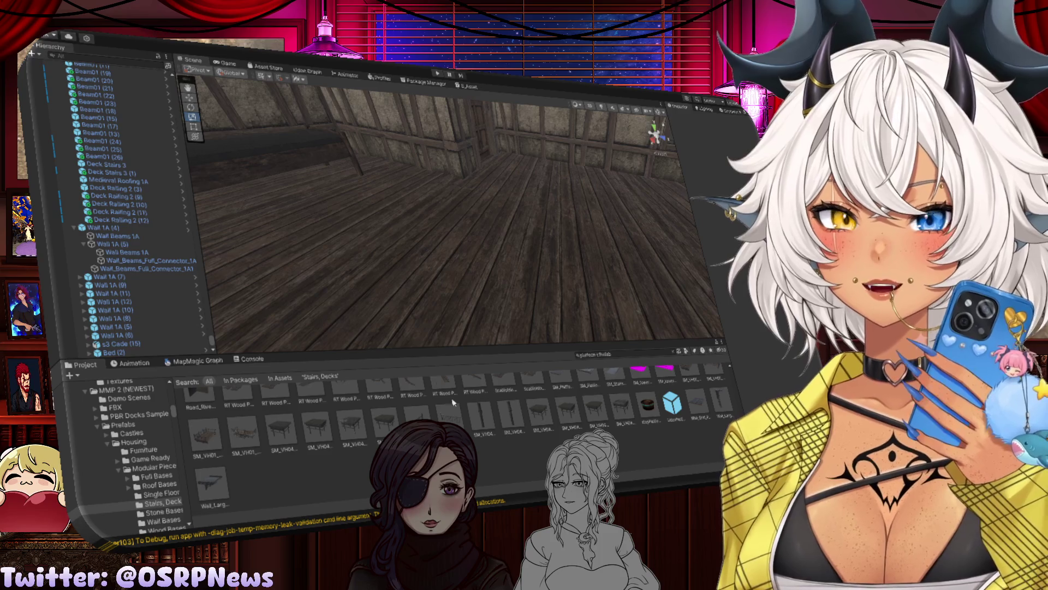
{"action": "mouse_move", "coordinate": [396, 253]}
{"action": "left_mouse_down"}
{"action": "mouse_move", "coordinate": [533, 244]}
{"action": "mouse_move", "coordinate": [655, 129]}
{"action": "mouse_move", "coordinate": [438, 267]}
{"action": "mouse_move", "coordinate": [351, 236]}
{"action": "mouse_move", "coordinate": [470, 246]}
{"action": "mouse_move", "coordinate": [458, 285]}
{"action": "mouse_move", "coordinate": [402, 285]}
{"action": "mouse_move", "coordinate": [268, 249]}
{"action": "mouse_move", "coordinate": [435, 246]}
{"action": "mouse_move", "coordinate": [362, 176]}
{"action": "mouse_move", "coordinate": [487, 306]}
{"action": "mouse_move", "coordinate": [369, 229]}
{"action": "mouse_move", "coordinate": [448, 235]}
{"action": "mouse_move", "coordinate": [513, 262]}
{"action": "mouse_move", "coordinate": [539, 318]}
{"action": "mouse_move", "coordinate": [491, 180]}
{"action": "mouse_move", "coordinate": [427, 109]}
{"action": "left_mouse_up"}
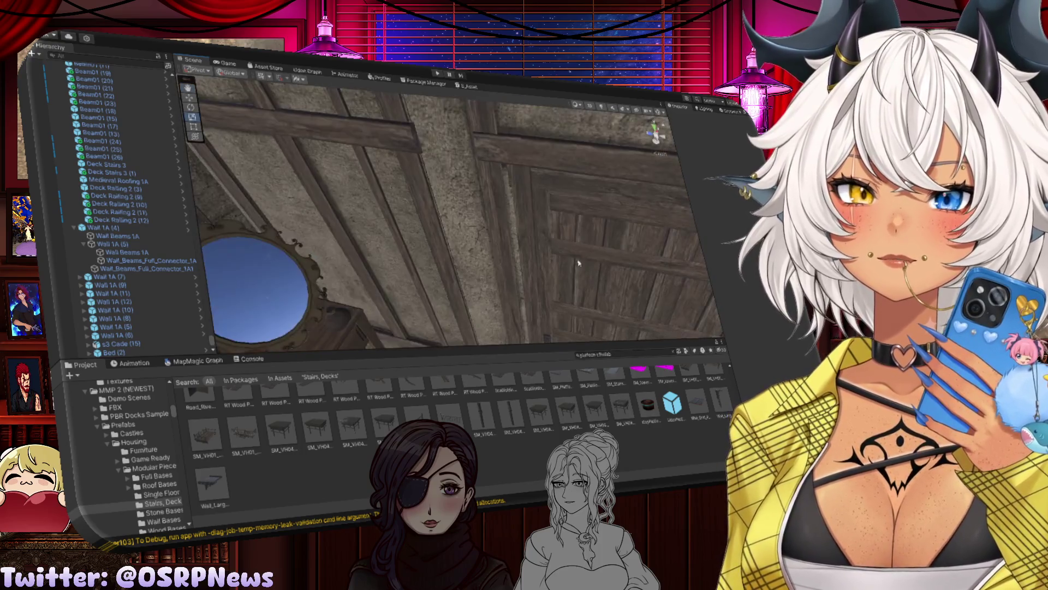
Step: Turn the view to the existing staircase and deck railing and select a flat stair step
{"action": "left_click_drag", "start_coordinate": [568, 269], "coordinate": [642, 224]}
{"action": "mouse_move", "coordinate": [507, 270]}
{"action": "left_mouse_down"}
{"action": "mouse_move", "coordinate": [582, 270]}
{"action": "mouse_move", "coordinate": [593, 286]}
{"action": "mouse_move", "coordinate": [656, 296]}
{"action": "mouse_move", "coordinate": [515, 283]}
{"action": "left_mouse_up"}
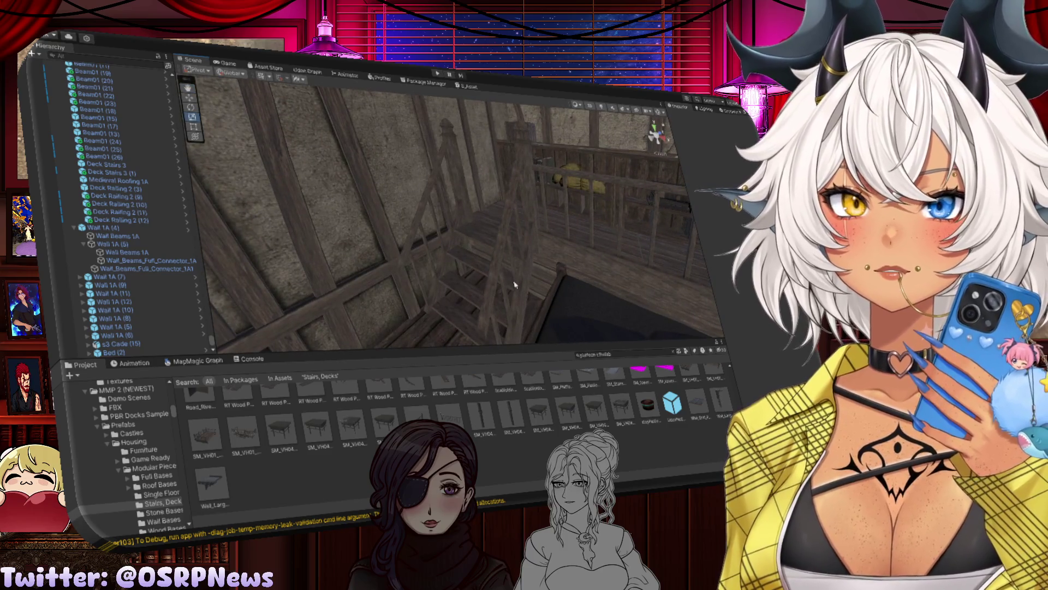
{"action": "left_click", "coordinate": [514, 284]}
{"action": "left_click", "coordinate": [514, 285]}
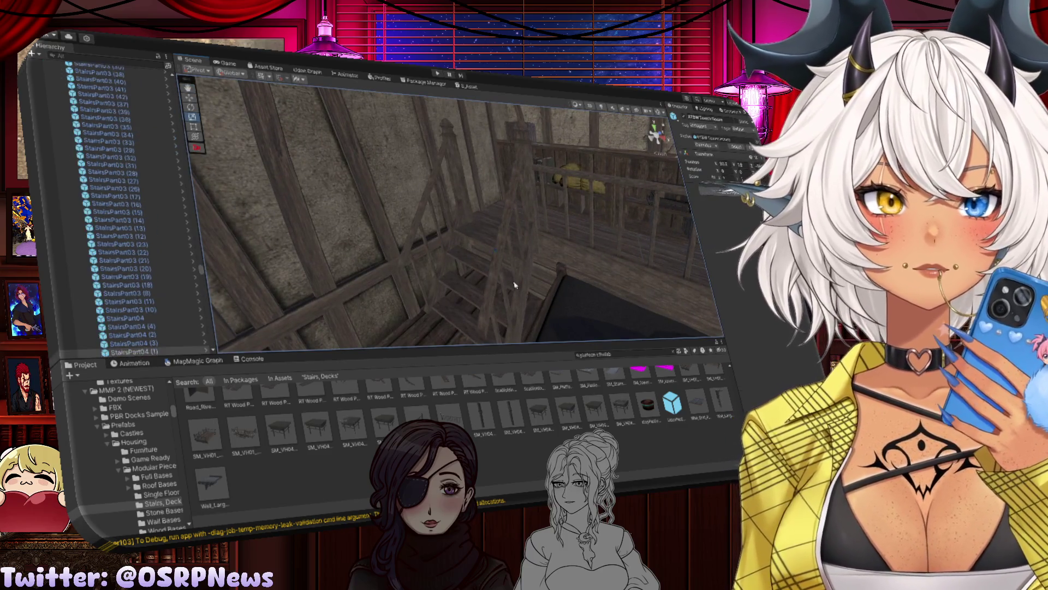
{"action": "mouse_move", "coordinate": [473, 277]}
{"action": "left_mouse_down"}
{"action": "mouse_move", "coordinate": [551, 280]}
{"action": "mouse_move", "coordinate": [489, 299]}
{"action": "left_mouse_up"}
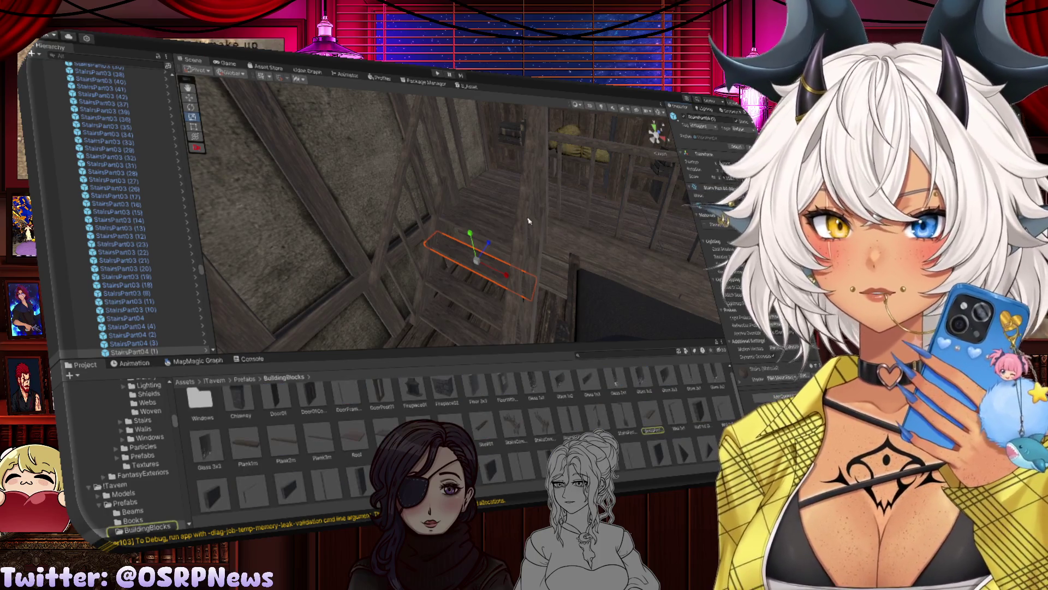
Step: Select a piece of the existing staircase and frame the view on it
{"action": "left_click_drag", "start_coordinate": [490, 232], "coordinate": [461, 258]}
{"action": "left_click", "coordinate": [461, 257]}
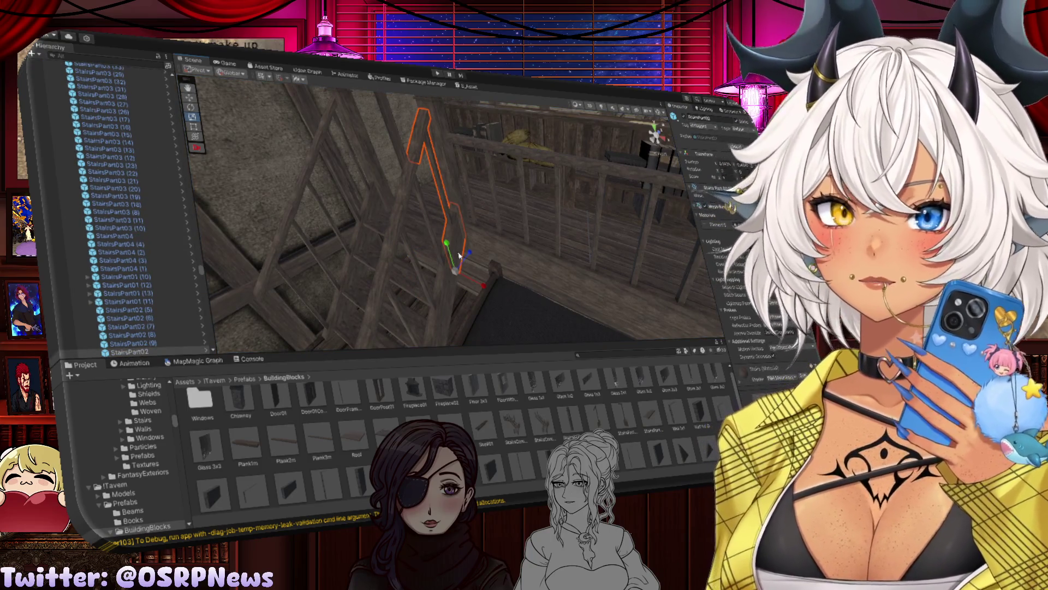
{"action": "mouse_move", "coordinate": [458, 260]}
{"action": "left_mouse_down"}
{"action": "mouse_move", "coordinate": [625, 235]}
{"action": "mouse_move", "coordinate": [561, 239]}
{"action": "mouse_move", "coordinate": [507, 186]}
{"action": "mouse_move", "coordinate": [407, 191]}
{"action": "mouse_move", "coordinate": [465, 223]}
{"action": "left_mouse_up"}
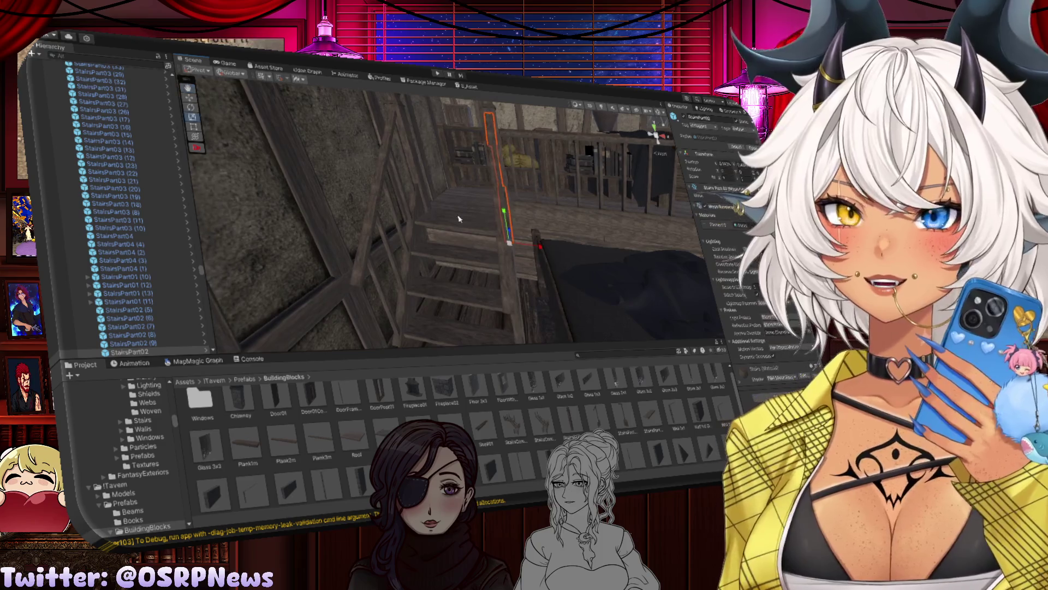
{"action": "left_click", "coordinate": [465, 223]}
{"action": "left_click", "coordinate": [458, 226]}
{"action": "key", "text": "f"}
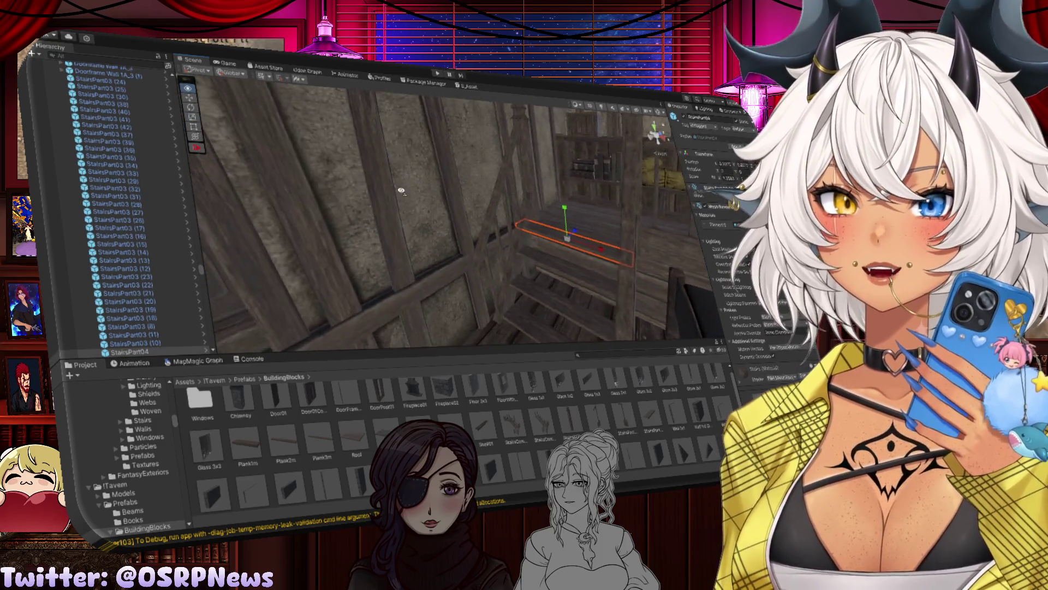
Step: Add three stair planks, two railing pieces and the left railing post to the selection
{"action": "left_click", "coordinate": [470, 243], "text": "shift"}
{"action": "left_click", "coordinate": [468, 272], "text": "shift"}
{"action": "left_click", "coordinate": [461, 302], "text": "shift"}
{"action": "left_click", "coordinate": [444, 233], "text": "shift"}
{"action": "left_click", "coordinate": [434, 243], "text": "shift"}
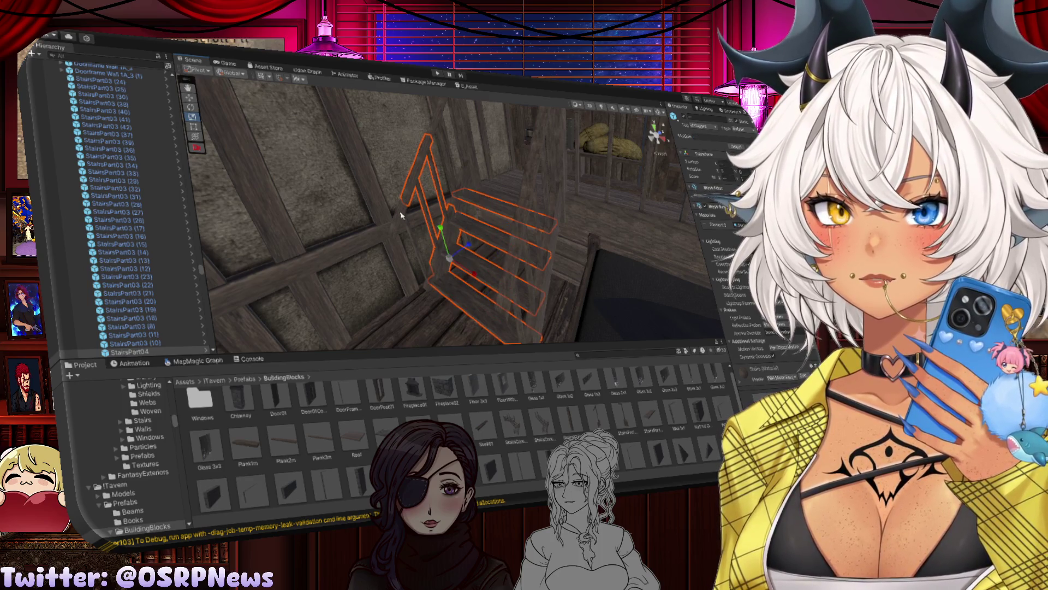
{"action": "left_click", "coordinate": [402, 215], "text": "shift"}
Step: Add the remaining railing posts, then select and frame the small ladder by the barrels
{"action": "left_click_drag", "start_coordinate": [437, 127], "coordinate": [437, 102]}
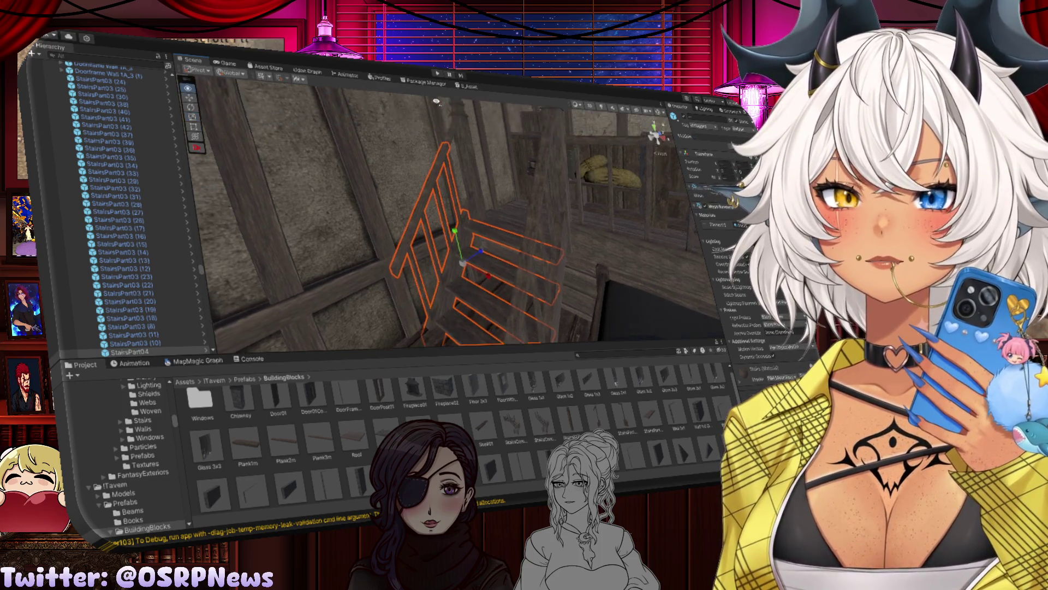
{"action": "left_click", "coordinate": [456, 133], "text": "shift"}
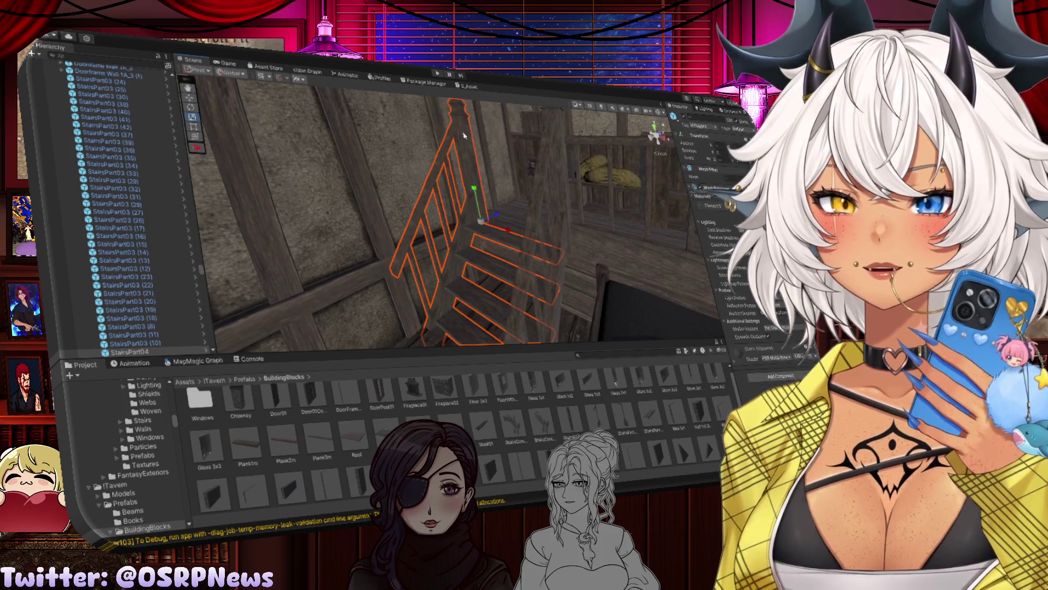
{"action": "left_click_drag", "start_coordinate": [469, 150], "coordinate": [516, 189]}
{"action": "left_click", "coordinate": [483, 133], "text": "shift"}
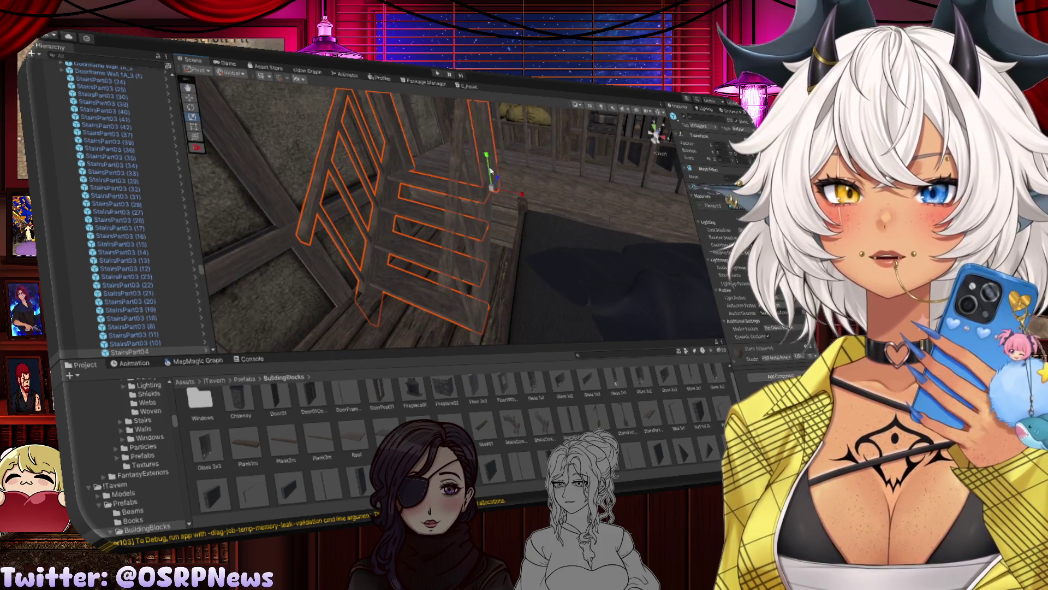
{"action": "left_click", "coordinate": [467, 116], "text": "shift"}
{"action": "left_click_drag", "start_coordinate": [467, 117], "coordinate": [513, 200]}
{"action": "left_click", "coordinate": [516, 201], "text": "shift"}
{"action": "left_click_drag", "start_coordinate": [508, 247], "coordinate": [509, 297]}
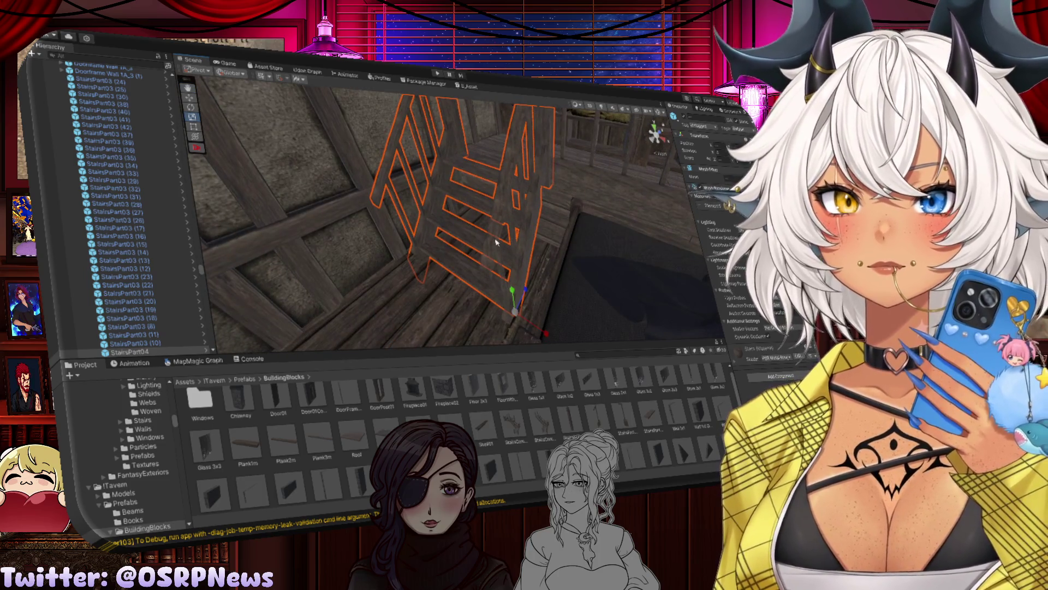
{"action": "left_click_drag", "start_coordinate": [495, 242], "coordinate": [520, 215]}
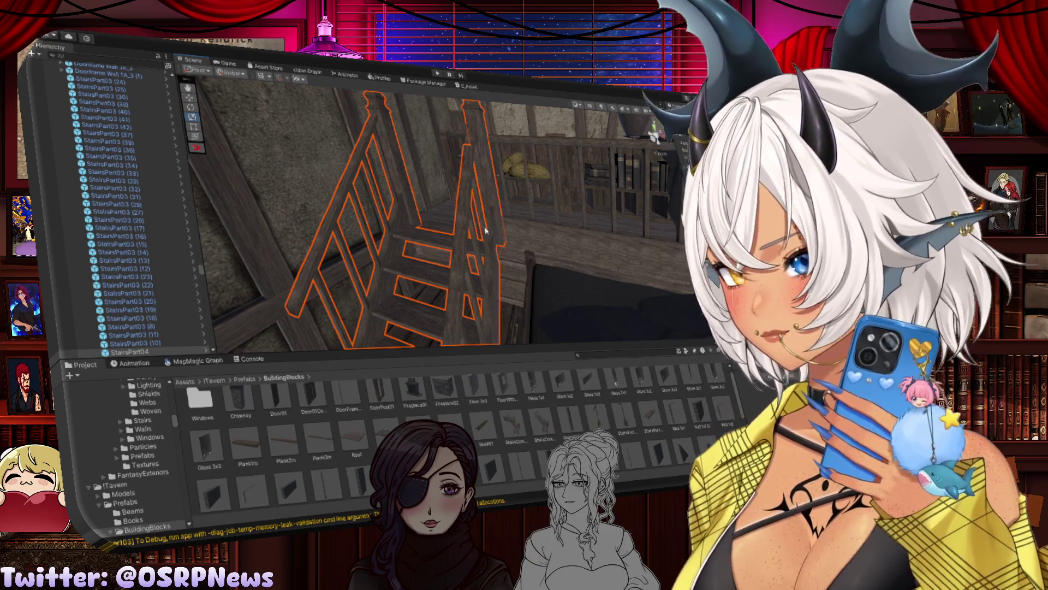
{"action": "left_click", "coordinate": [431, 232]}
{"action": "key", "text": "f"}
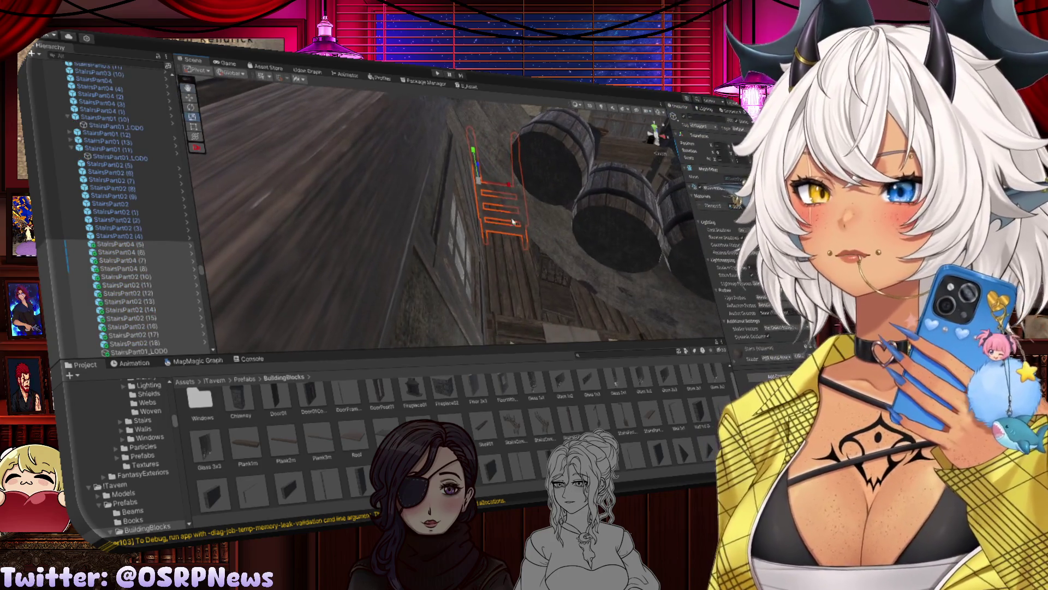
{"action": "mouse_move", "coordinate": [511, 187]}
{"action": "left_mouse_down"}
{"action": "mouse_move", "coordinate": [353, 130]}
{"action": "mouse_move", "coordinate": [526, 175]}
{"action": "mouse_move", "coordinate": [569, 203]}
{"action": "mouse_move", "coordinate": [498, 203]}
{"action": "mouse_move", "coordinate": [539, 242]}
{"action": "mouse_move", "coordinate": [483, 229]}
{"action": "mouse_move", "coordinate": [602, 209]}
{"action": "mouse_move", "coordinate": [667, 209]}
{"action": "mouse_move", "coordinate": [685, 223]}
{"action": "mouse_move", "coordinate": [628, 231]}
{"action": "left_mouse_up"}
{"action": "scroll", "coordinate": [401, 231], "scroll_direction": "down", "scroll_amount": 10}
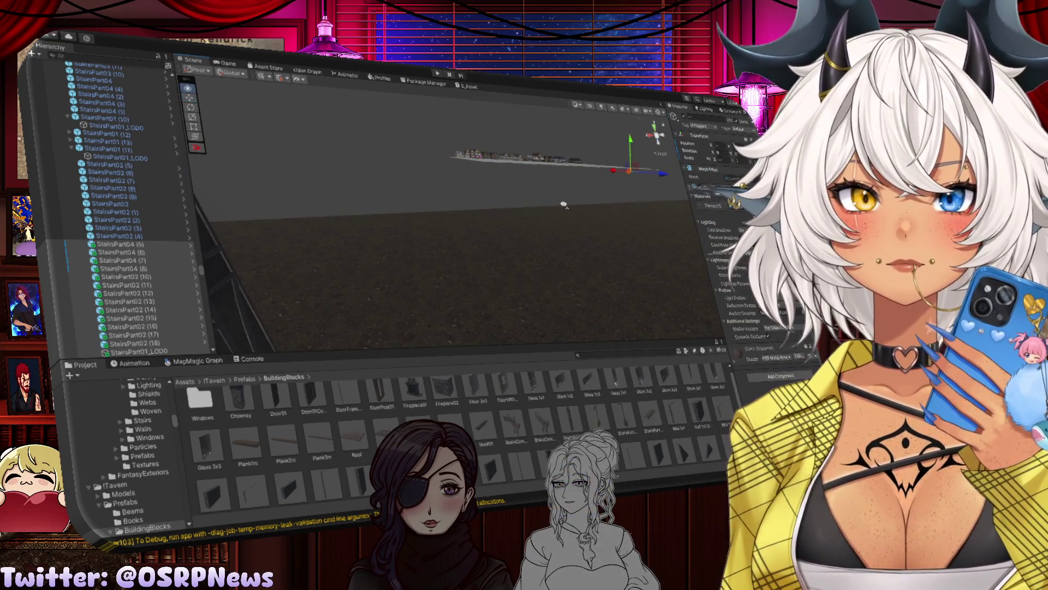
{"action": "left_click_drag", "start_coordinate": [561, 206], "coordinate": [582, 188]}
{"action": "left_click_drag", "start_coordinate": [661, 186], "coordinate": [633, 173]}
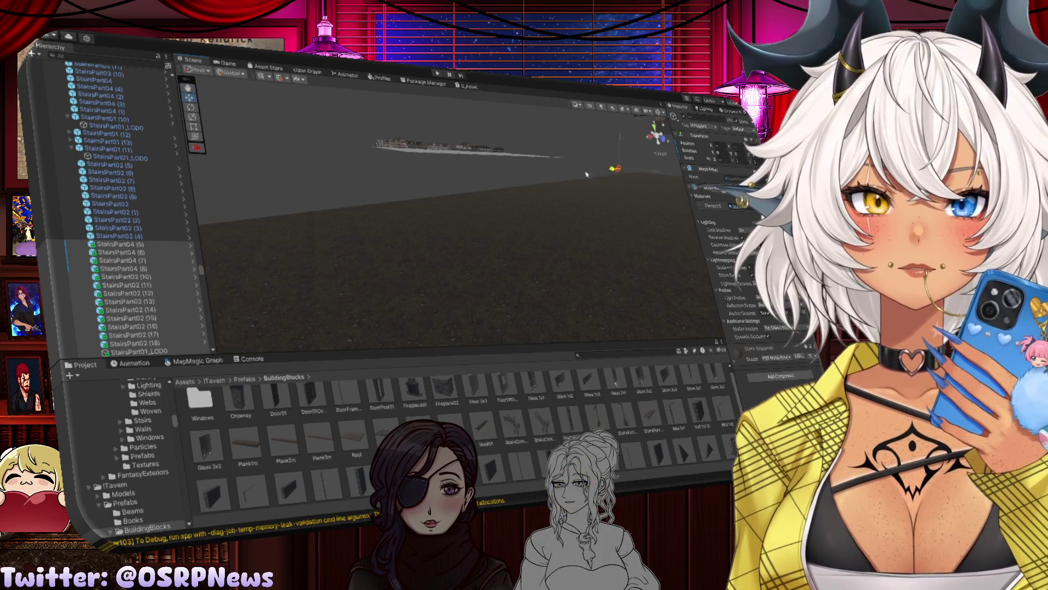
{"action": "left_click_drag", "start_coordinate": [443, 177], "coordinate": [504, 179]}
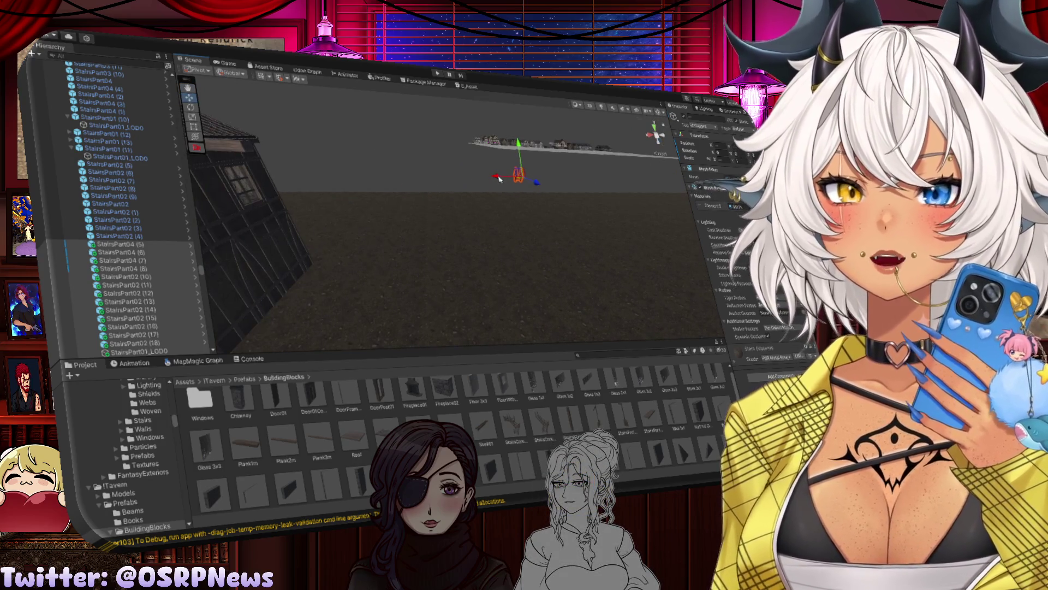
{"action": "mouse_move", "coordinate": [409, 179]}
{"action": "left_mouse_down"}
{"action": "mouse_move", "coordinate": [358, 147]}
{"action": "mouse_move", "coordinate": [447, 160]}
{"action": "mouse_move", "coordinate": [471, 205]}
{"action": "mouse_move", "coordinate": [363, 196]}
{"action": "mouse_move", "coordinate": [604, 234]}
{"action": "mouse_move", "coordinate": [536, 224]}
{"action": "mouse_move", "coordinate": [708, 208]}
{"action": "mouse_move", "coordinate": [520, 208]}
{"action": "left_mouse_up"}
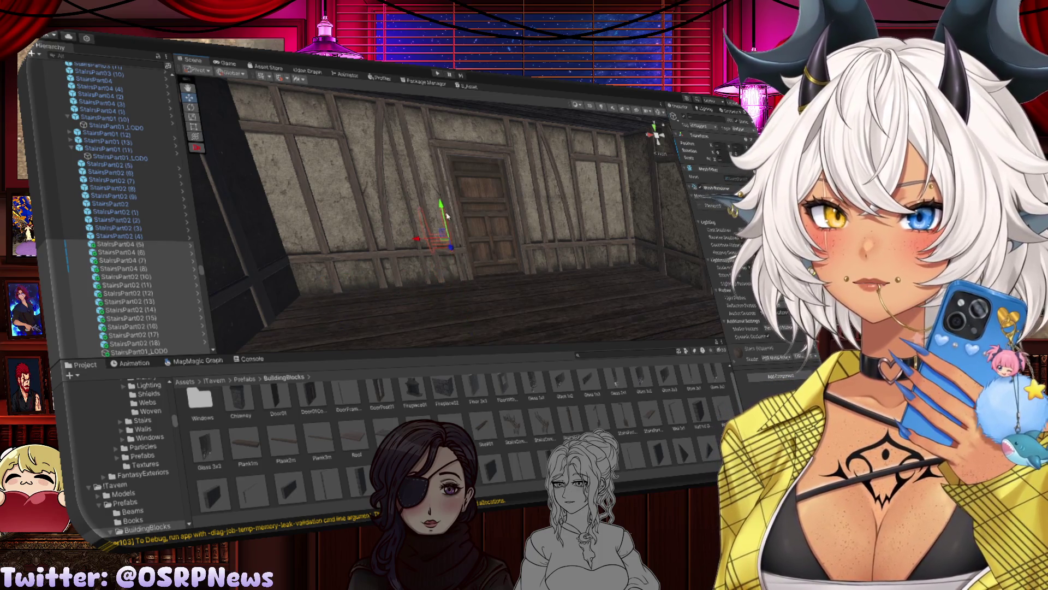
Step: Rotate the selected stairs upright around their centre using Center pivot
{"action": "left_click_drag", "start_coordinate": [462, 315], "coordinate": [538, 296]}
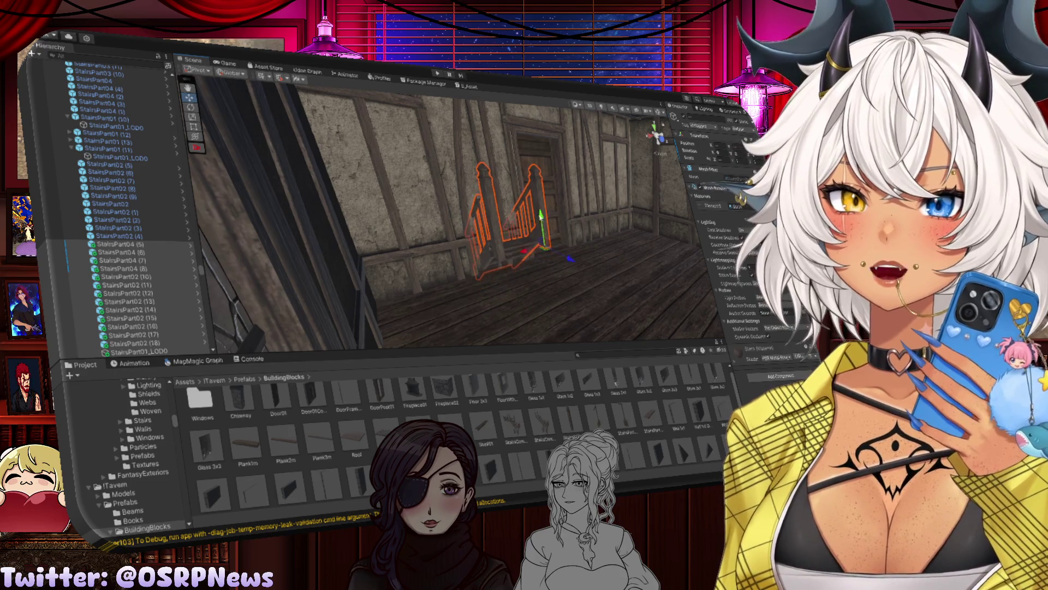
{"action": "mouse_move", "coordinate": [482, 261]}
{"action": "left_mouse_down"}
{"action": "mouse_move", "coordinate": [139, 245]}
{"action": "mouse_move", "coordinate": [295, 237]}
{"action": "mouse_move", "coordinate": [360, 207]}
{"action": "left_mouse_up"}
{"action": "mouse_move", "coordinate": [452, 199]}
{"action": "left_mouse_down"}
{"action": "mouse_move", "coordinate": [452, 97]}
{"action": "mouse_move", "coordinate": [509, 257]}
{"action": "mouse_move", "coordinate": [536, 234]}
{"action": "mouse_move", "coordinate": [456, 251]}
{"action": "mouse_move", "coordinate": [446, 287]}
{"action": "mouse_move", "coordinate": [293, 280]}
{"action": "left_mouse_up"}
{"action": "key", "text": "e"}
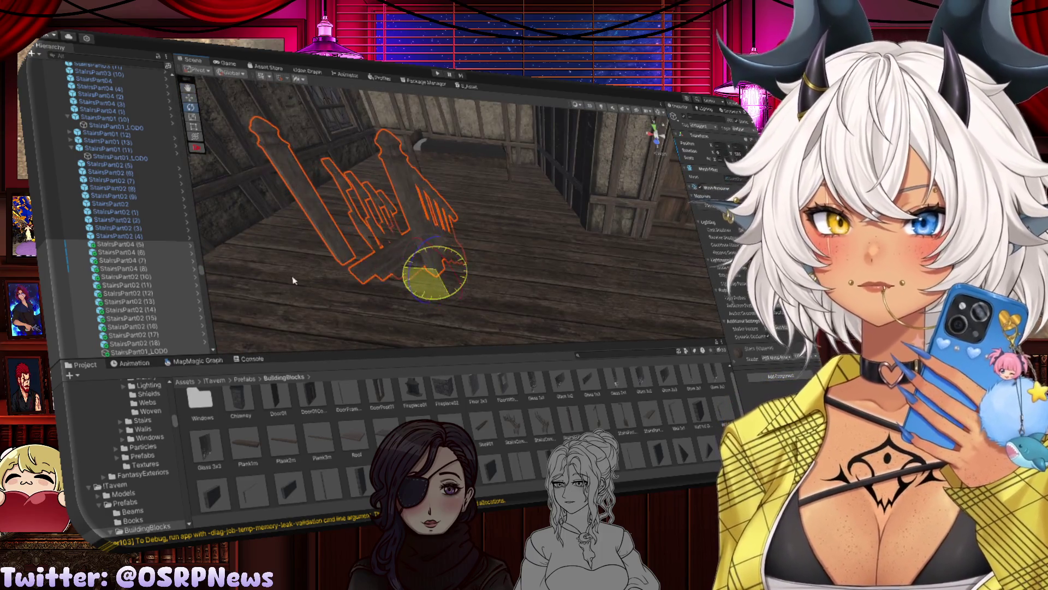
{"action": "key", "text": "ctrl+z"}
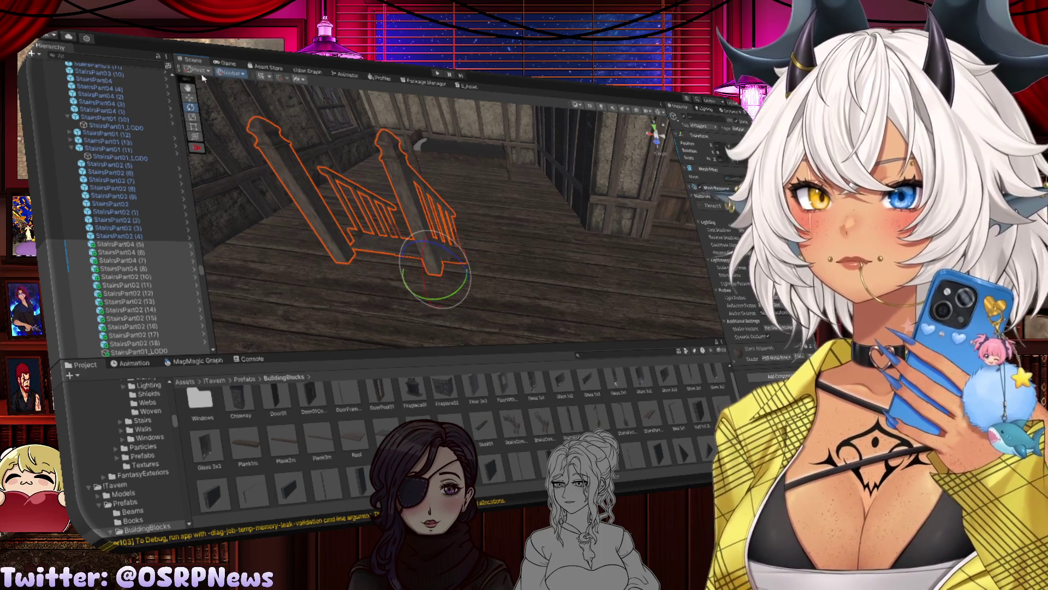
{"action": "left_click", "coordinate": [201, 73]}
{"action": "mouse_move", "coordinate": [412, 231]}
{"action": "left_mouse_down"}
{"action": "mouse_move", "coordinate": [238, 246]}
{"action": "mouse_move", "coordinate": [280, 248]}
{"action": "mouse_move", "coordinate": [261, 250]}
{"action": "left_mouse_up"}
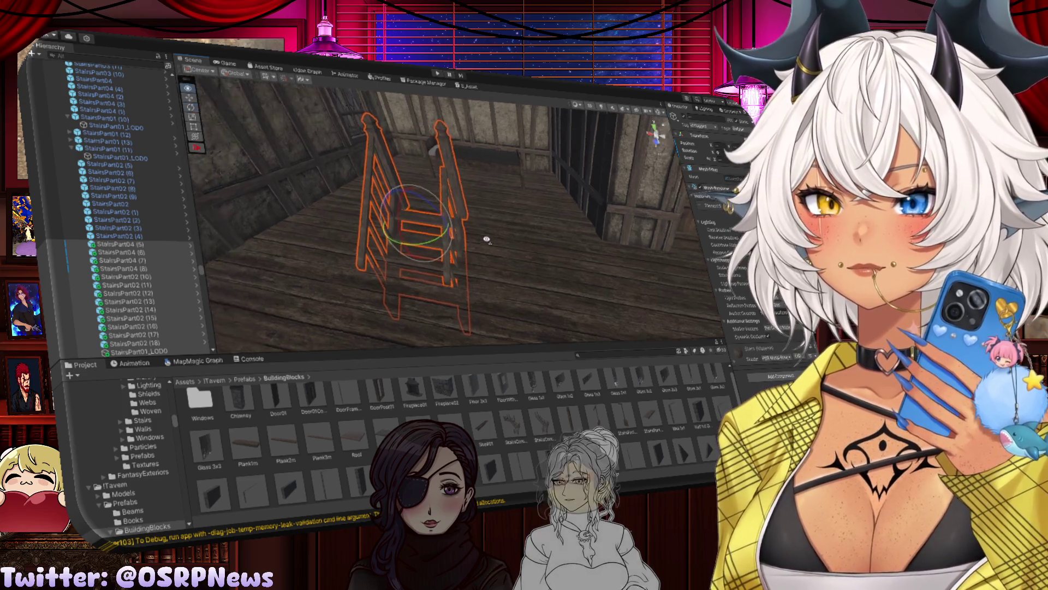
{"action": "left_click_drag", "start_coordinate": [486, 237], "coordinate": [492, 182]}
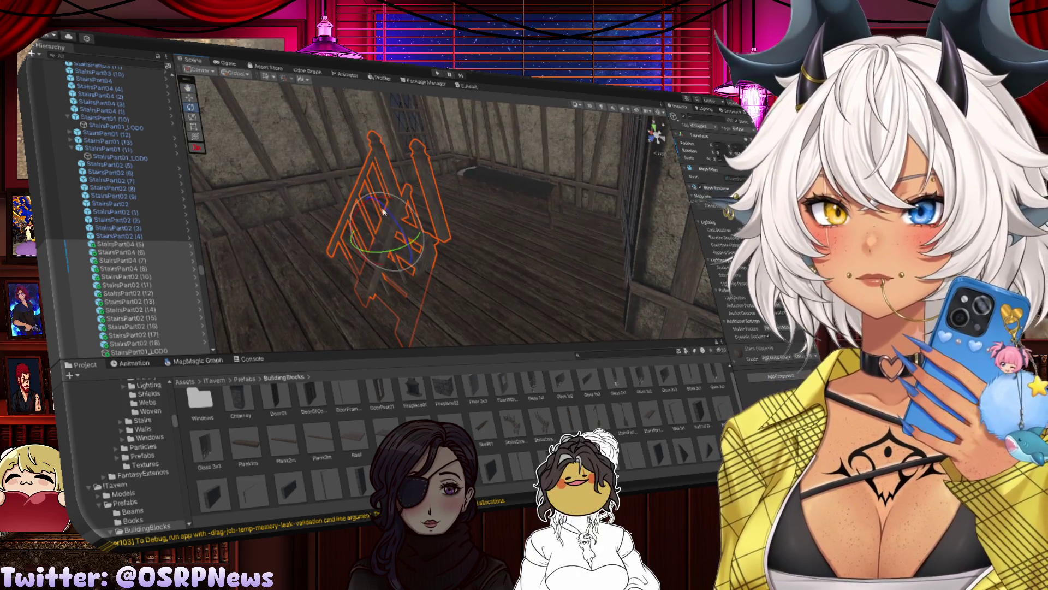
Step: Move the stairs up and left, then lower them slightly onto the floor
{"action": "key", "text": "w"}
{"action": "left_click_drag", "start_coordinate": [384, 216], "coordinate": [368, 168]}
{"action": "mouse_move", "coordinate": [395, 303]}
{"action": "left_mouse_down"}
{"action": "mouse_move", "coordinate": [266, 94]}
{"action": "mouse_move", "coordinate": [421, 181]}
{"action": "left_mouse_up"}
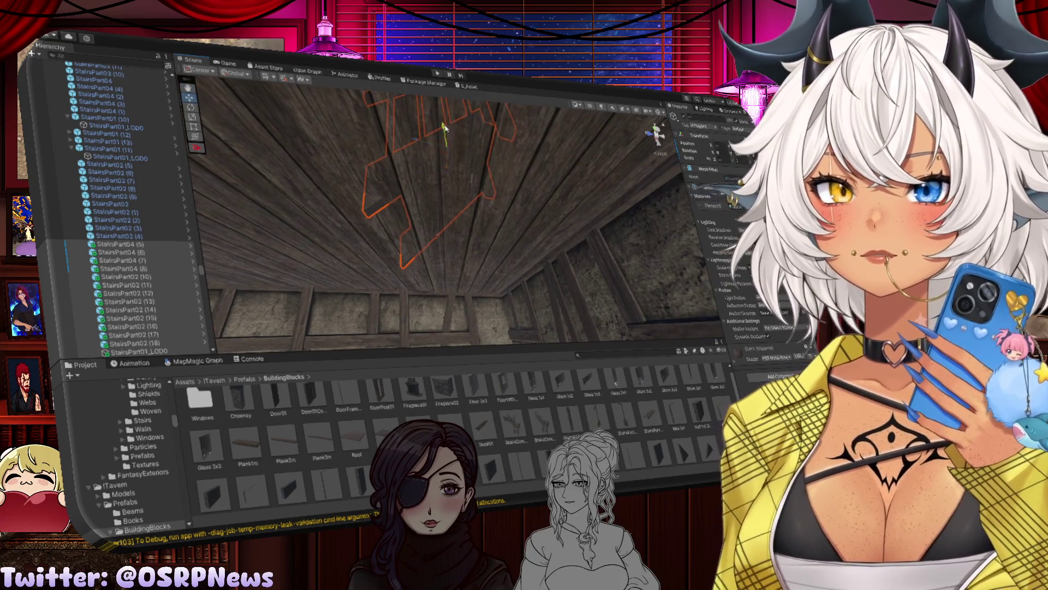
{"action": "mouse_move", "coordinate": [436, 218]}
{"action": "left_mouse_down"}
{"action": "mouse_move", "coordinate": [382, 93]}
{"action": "mouse_move", "coordinate": [475, 201]}
{"action": "mouse_move", "coordinate": [480, 169]}
{"action": "mouse_move", "coordinate": [537, 236]}
{"action": "left_mouse_up"}
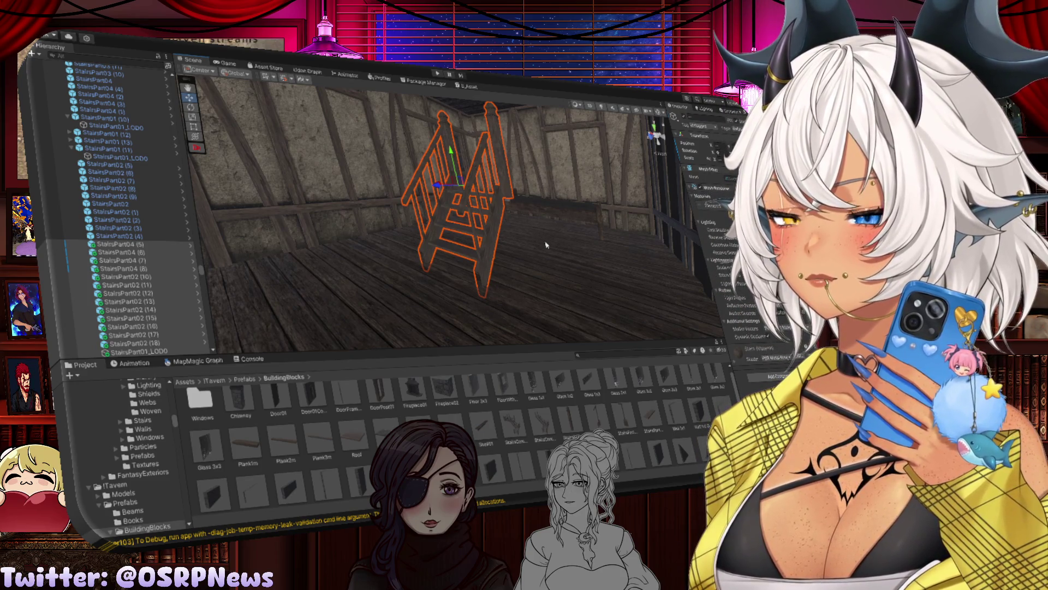
{"action": "mouse_move", "coordinate": [538, 244]}
{"action": "left_mouse_down"}
{"action": "mouse_move", "coordinate": [368, 179]}
{"action": "mouse_move", "coordinate": [426, 175]}
{"action": "mouse_move", "coordinate": [509, 202]}
{"action": "mouse_move", "coordinate": [453, 188]}
{"action": "mouse_move", "coordinate": [498, 169]}
{"action": "mouse_move", "coordinate": [553, 183]}
{"action": "mouse_move", "coordinate": [402, 186]}
{"action": "mouse_move", "coordinate": [385, 159]}
{"action": "mouse_move", "coordinate": [391, 182]}
{"action": "mouse_move", "coordinate": [304, 181]}
{"action": "mouse_move", "coordinate": [331, 171]}
{"action": "left_mouse_up"}
{"action": "left_click_drag", "start_coordinate": [417, 155], "coordinate": [419, 158]}
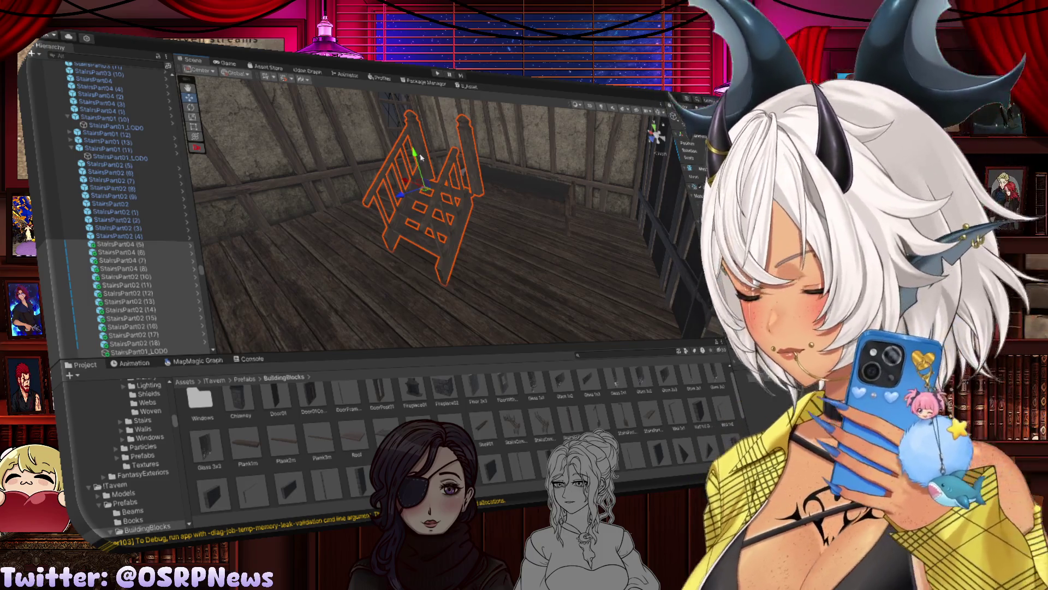
{"action": "mouse_move", "coordinate": [420, 158]}
{"action": "left_mouse_down"}
{"action": "mouse_move", "coordinate": [503, 197]}
{"action": "mouse_move", "coordinate": [533, 200]}
{"action": "left_mouse_up"}
Step: Scale the stairs wider and select a Basic Floor 1A tile
{"action": "key", "text": "r"}
{"action": "left_click_drag", "start_coordinate": [432, 206], "coordinate": [421, 205]}
{"action": "left_click_drag", "start_coordinate": [355, 214], "coordinate": [562, 215]}
{"action": "left_click", "coordinate": [430, 227]}
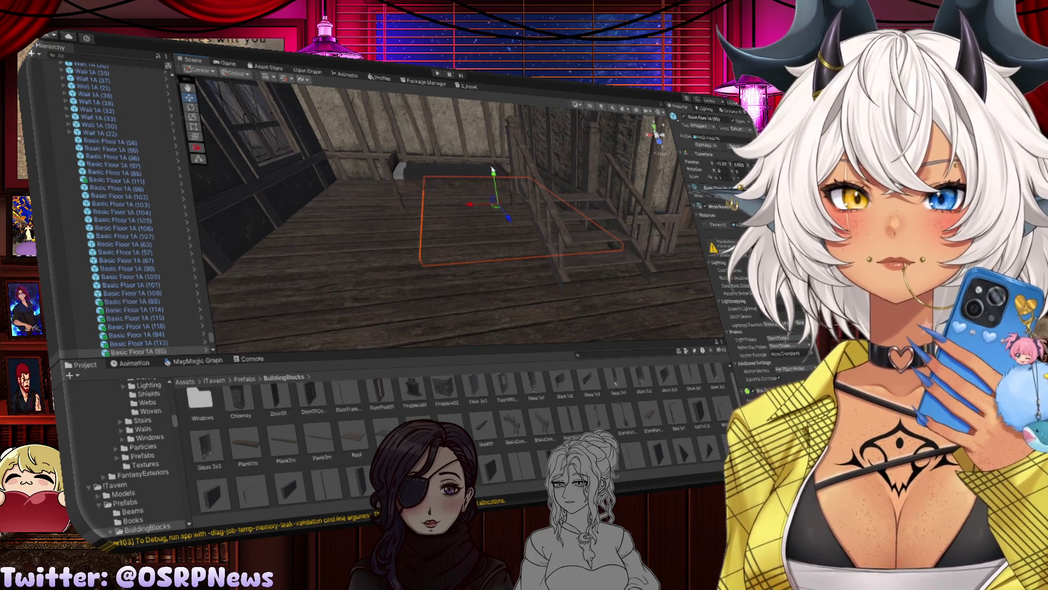
Step: Duplicate the Basic Floor 1A tile and slide the copy along its axes
{"action": "key", "text": "ctrl+d"}
{"action": "left_click_drag", "start_coordinate": [494, 176], "coordinate": [492, 141]}
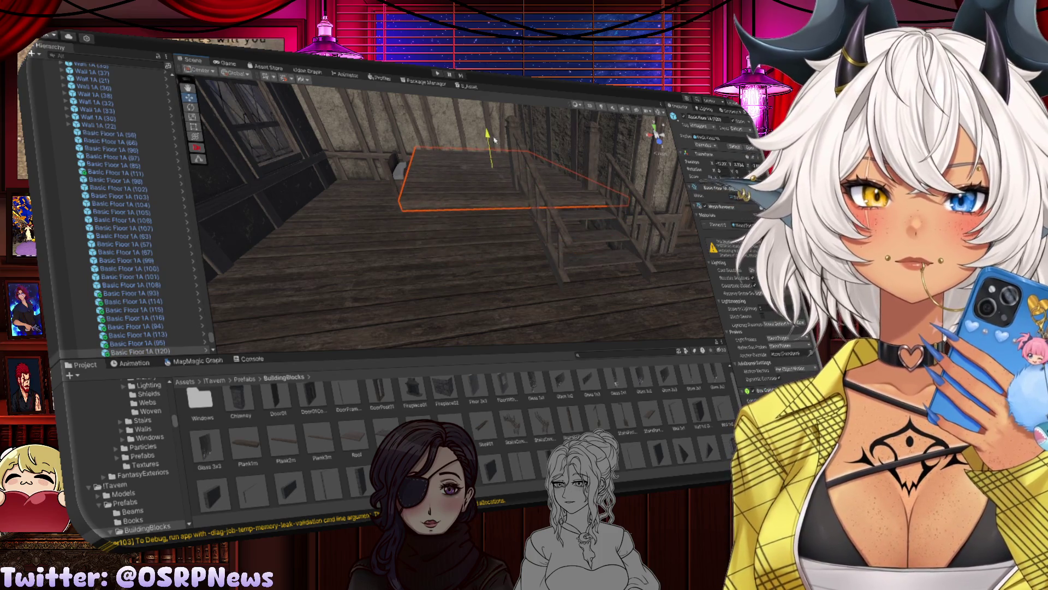
{"action": "key", "text": "f"}
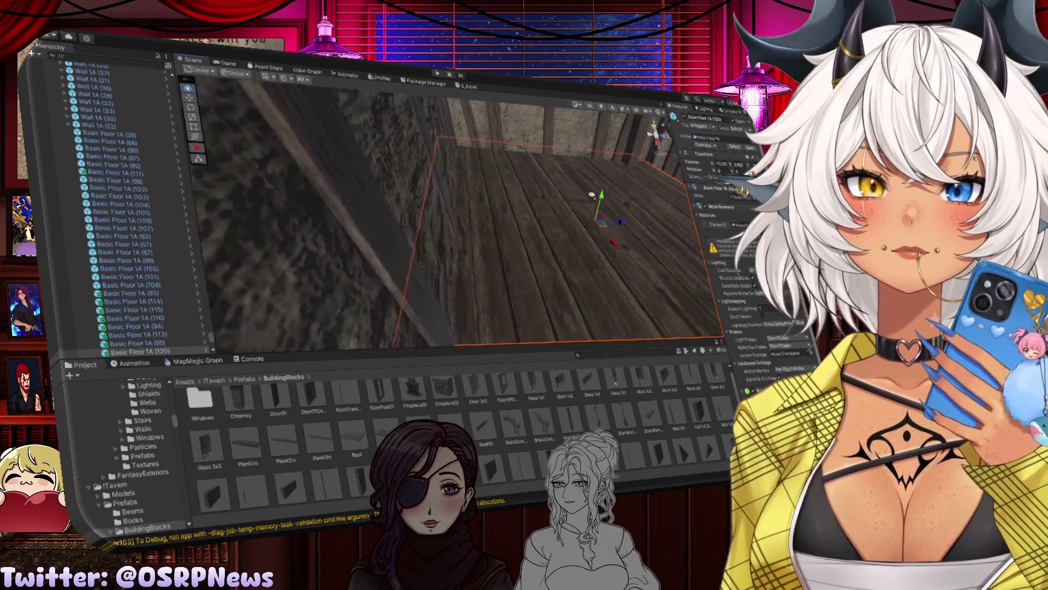
{"action": "left_click_drag", "start_coordinate": [519, 221], "coordinate": [414, 209]}
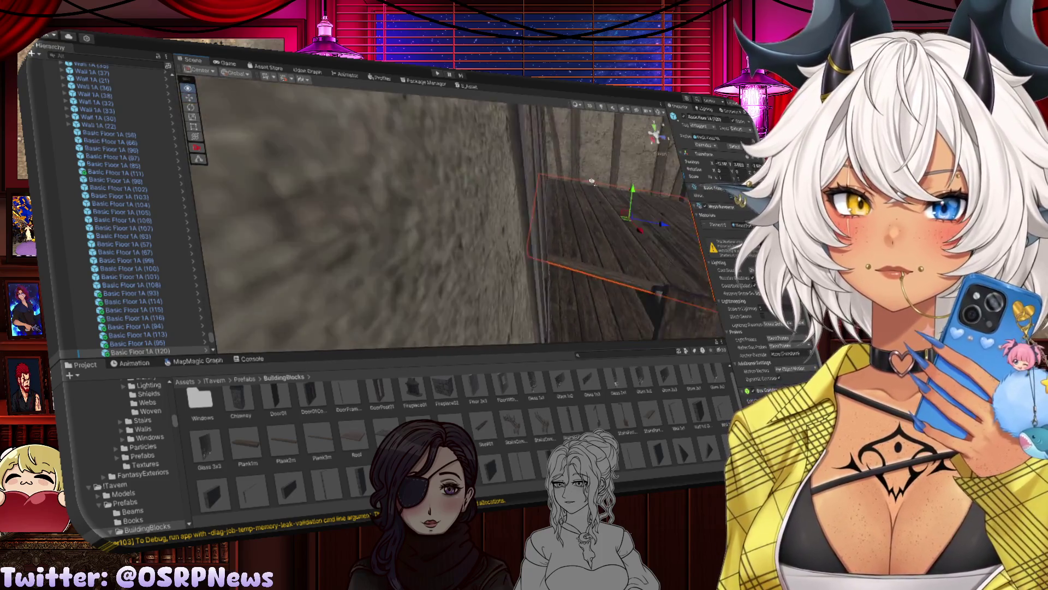
{"action": "mouse_move", "coordinate": [663, 184]}
{"action": "left_mouse_down"}
{"action": "mouse_move", "coordinate": [636, 178]}
{"action": "mouse_move", "coordinate": [468, 206]}
{"action": "left_mouse_up"}
Step: Duplicate the tile again and vertex-snap the copy flat onto the existing floor
{"action": "key", "text": "ctrl+d"}
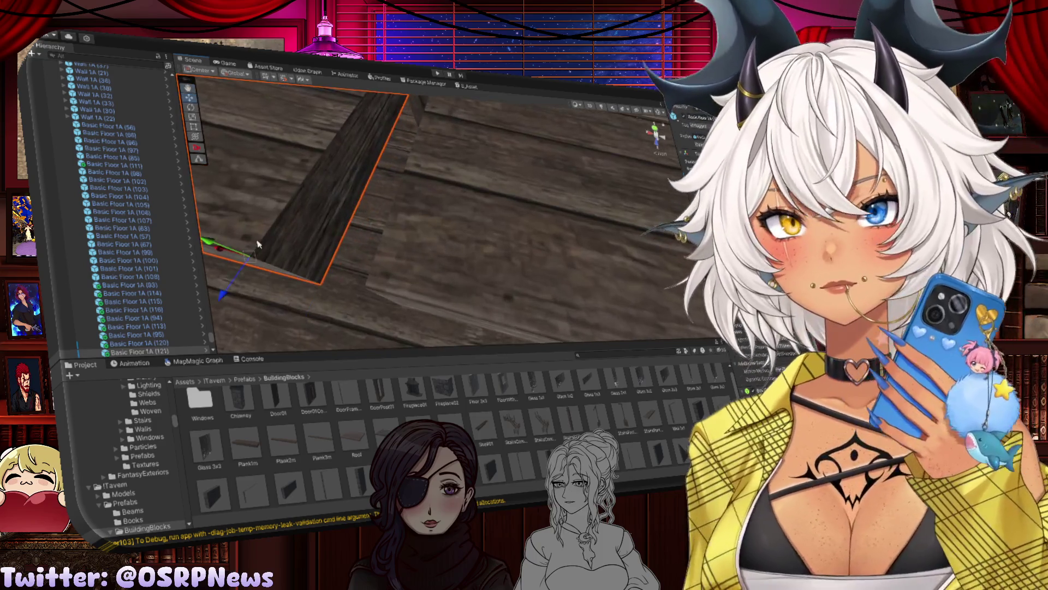
{"action": "key", "text": "v"}
{"action": "left_click_drag", "start_coordinate": [322, 282], "coordinate": [364, 288]}
{"action": "scroll", "coordinate": [468, 173], "scroll_direction": "down", "scroll_amount": 6}
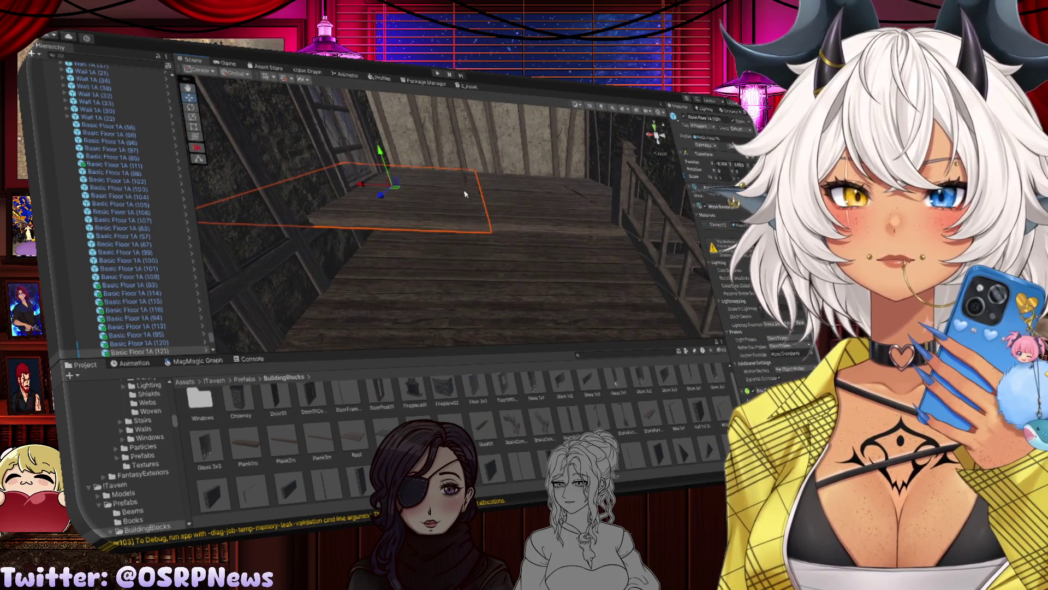
Step: Select four wooden stair steps and scale them narrower
{"action": "left_click", "coordinate": [467, 193]}
{"action": "scroll", "coordinate": [522, 174], "scroll_direction": "up", "scroll_amount": 5}
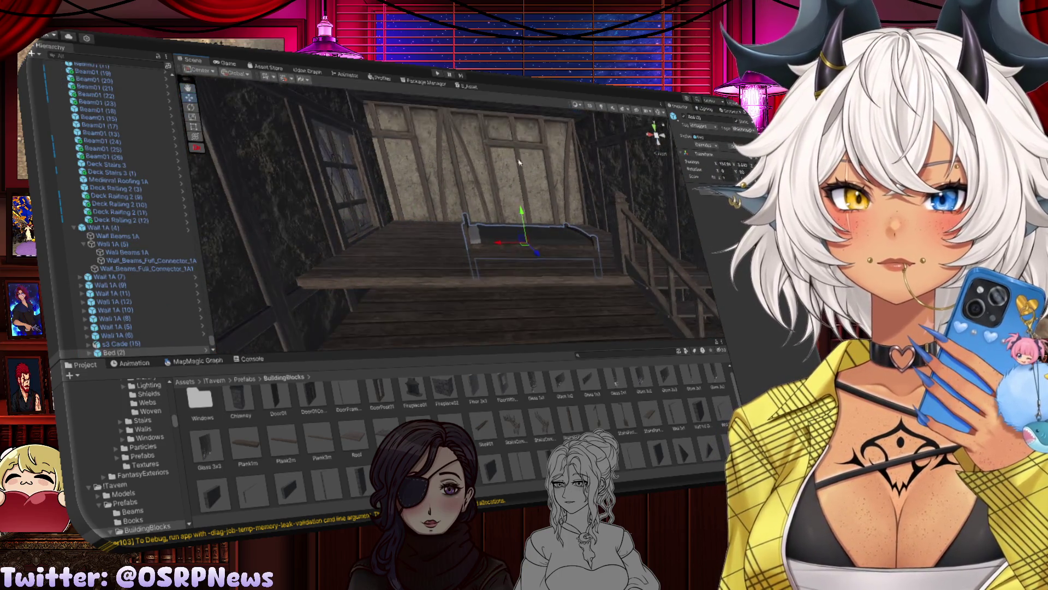
{"action": "left_click_drag", "start_coordinate": [567, 241], "coordinate": [455, 207]}
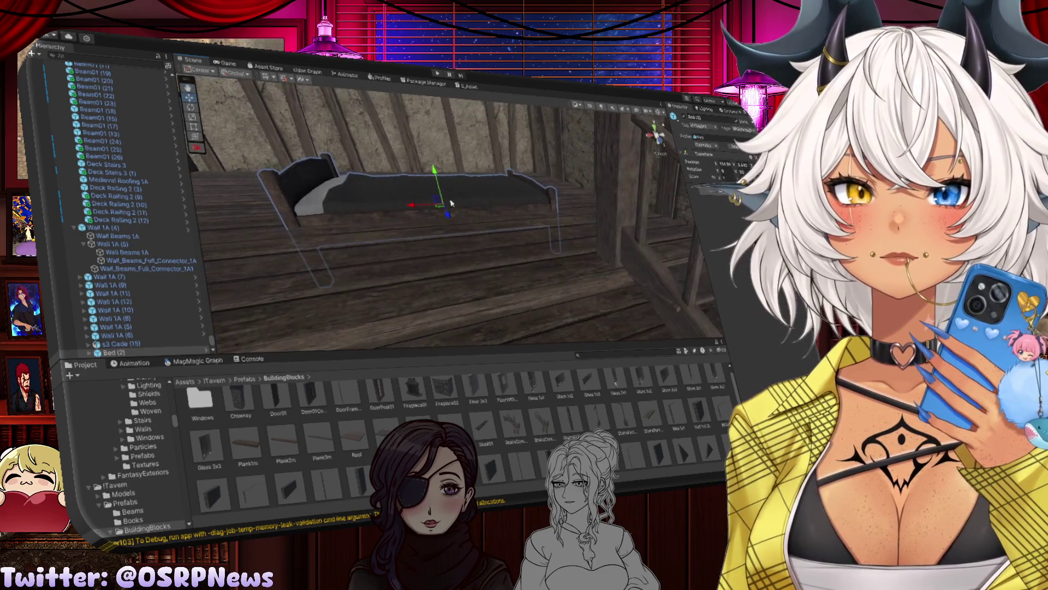
{"action": "mouse_move", "coordinate": [434, 168]}
{"action": "left_mouse_down"}
{"action": "mouse_move", "coordinate": [498, 186]}
{"action": "mouse_move", "coordinate": [456, 188]}
{"action": "mouse_move", "coordinate": [442, 168]}
{"action": "left_mouse_up"}
{"action": "left_click", "coordinate": [442, 169]}
{"action": "left_click", "coordinate": [460, 227], "text": "shift"}
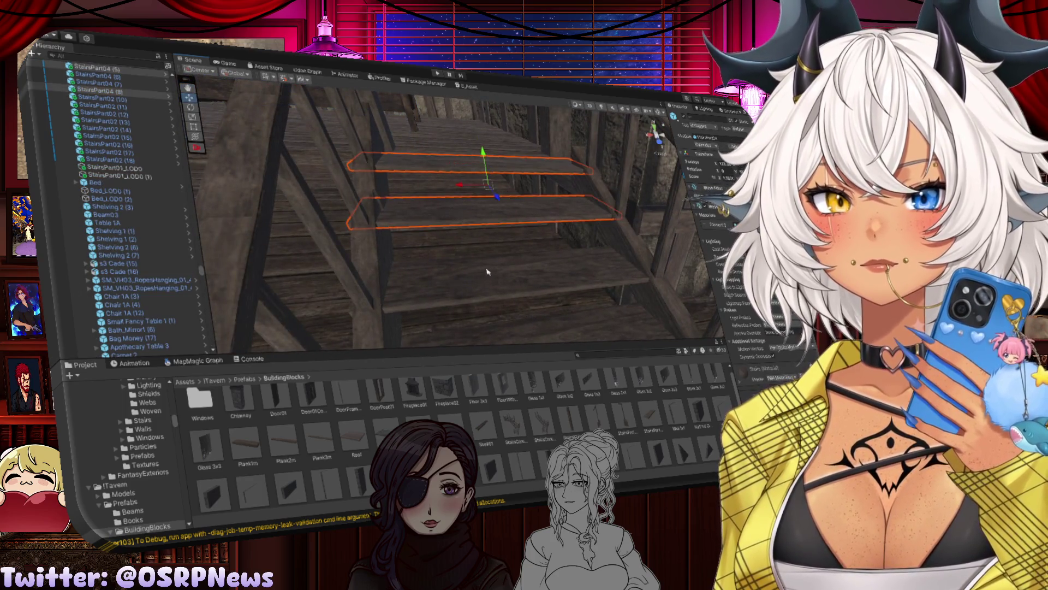
{"action": "left_click", "coordinate": [491, 278], "text": "shift"}
{"action": "left_click", "coordinate": [506, 294], "text": "shift"}
{"action": "key", "text": "r"}
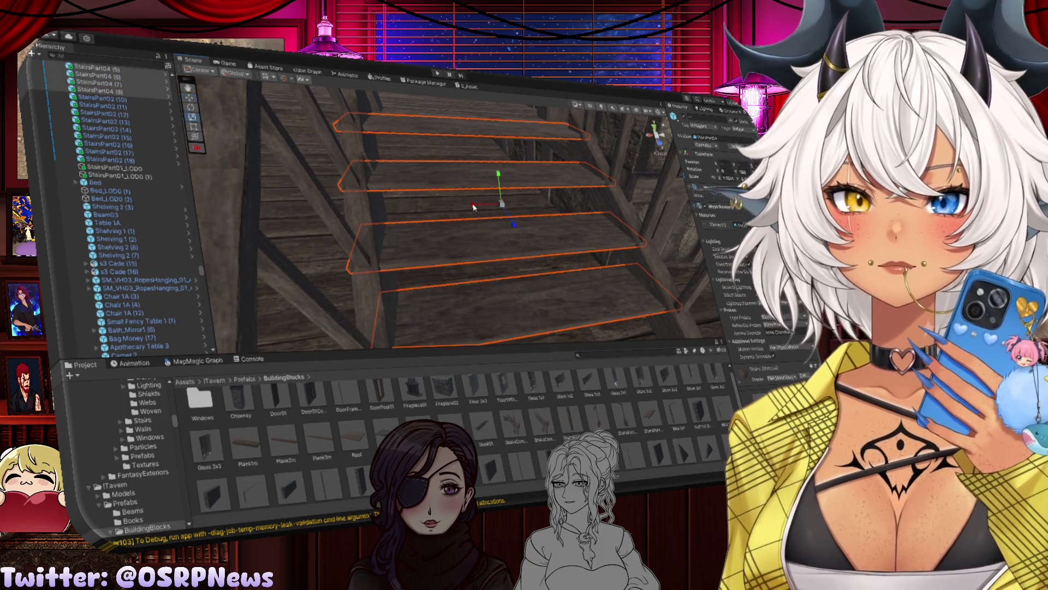
{"action": "mouse_move", "coordinate": [473, 206]}
{"action": "left_mouse_down"}
{"action": "mouse_move", "coordinate": [508, 234]}
{"action": "mouse_move", "coordinate": [418, 229]}
{"action": "mouse_move", "coordinate": [374, 169]}
{"action": "mouse_move", "coordinate": [451, 206]}
{"action": "mouse_move", "coordinate": [414, 164]}
{"action": "mouse_move", "coordinate": [411, 190]}
{"action": "left_mouse_up"}
Step: Duplicate the Basic Floor 1A (120) floor piece to create Basic Floor 1A (121)
{"action": "left_click", "coordinate": [418, 228]}
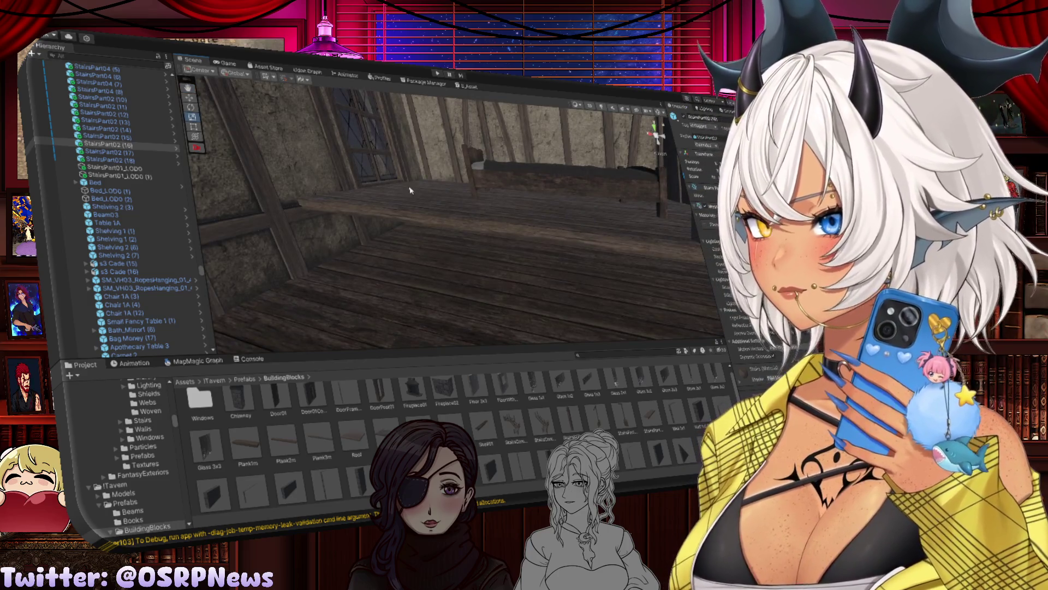
{"action": "mouse_move", "coordinate": [476, 222]}
{"action": "left_mouse_down"}
{"action": "mouse_move", "coordinate": [535, 211]}
{"action": "mouse_move", "coordinate": [513, 229]}
{"action": "mouse_move", "coordinate": [534, 276]}
{"action": "mouse_move", "coordinate": [539, 264]}
{"action": "mouse_move", "coordinate": [463, 249]}
{"action": "left_mouse_up"}
{"action": "left_click", "coordinate": [457, 233]}
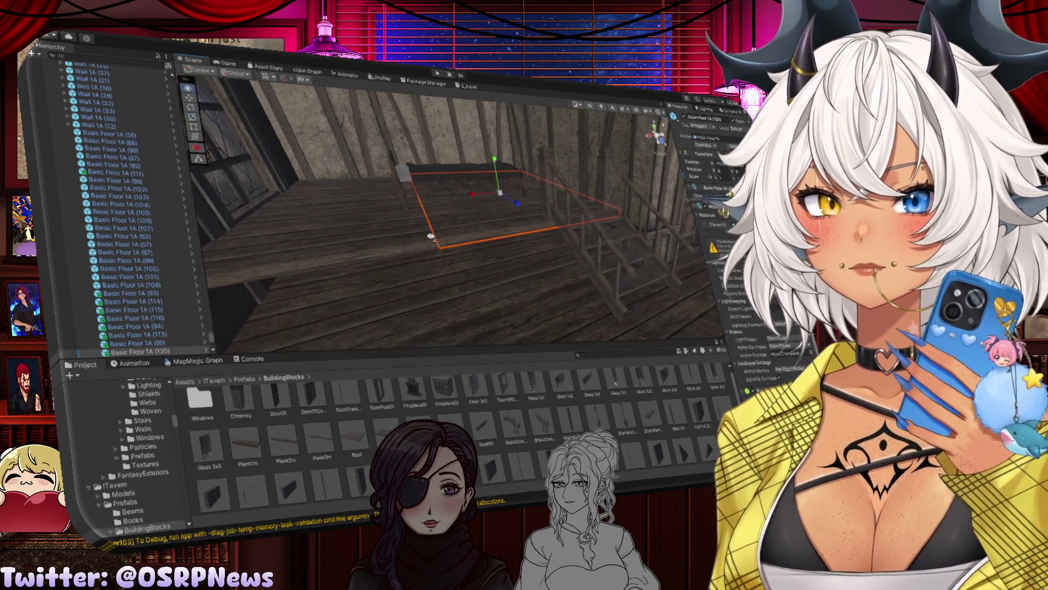
{"action": "key", "text": "ctrl+d"}
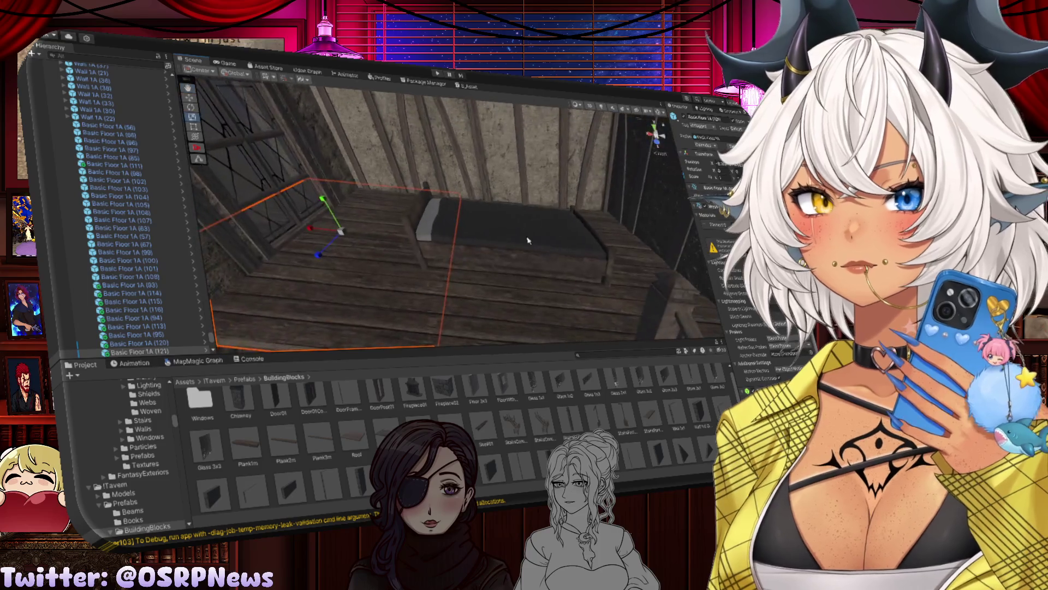
{"action": "left_click", "coordinate": [525, 241]}
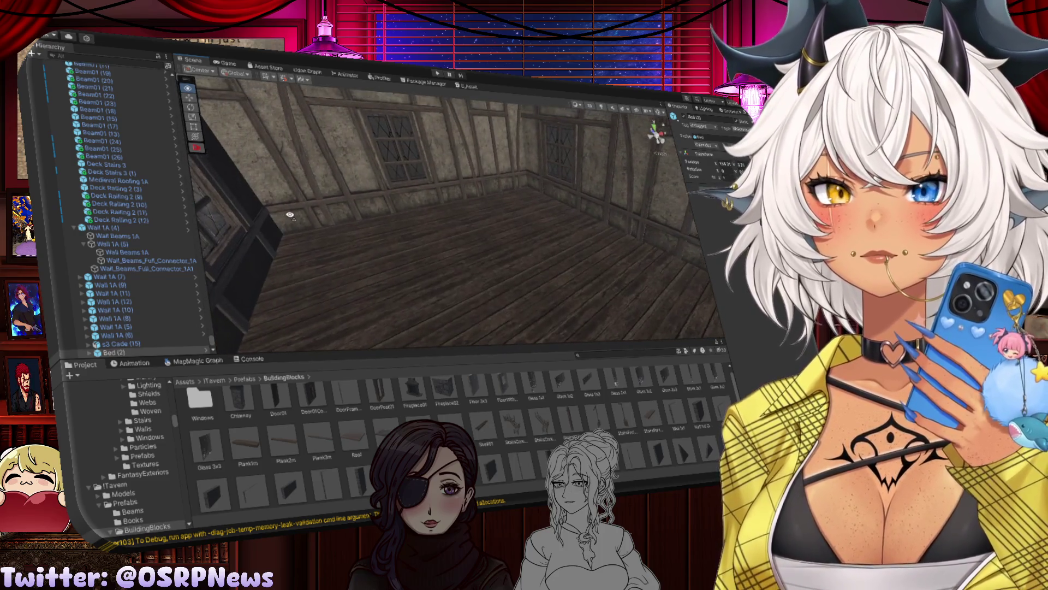
{"action": "key", "text": "f"}
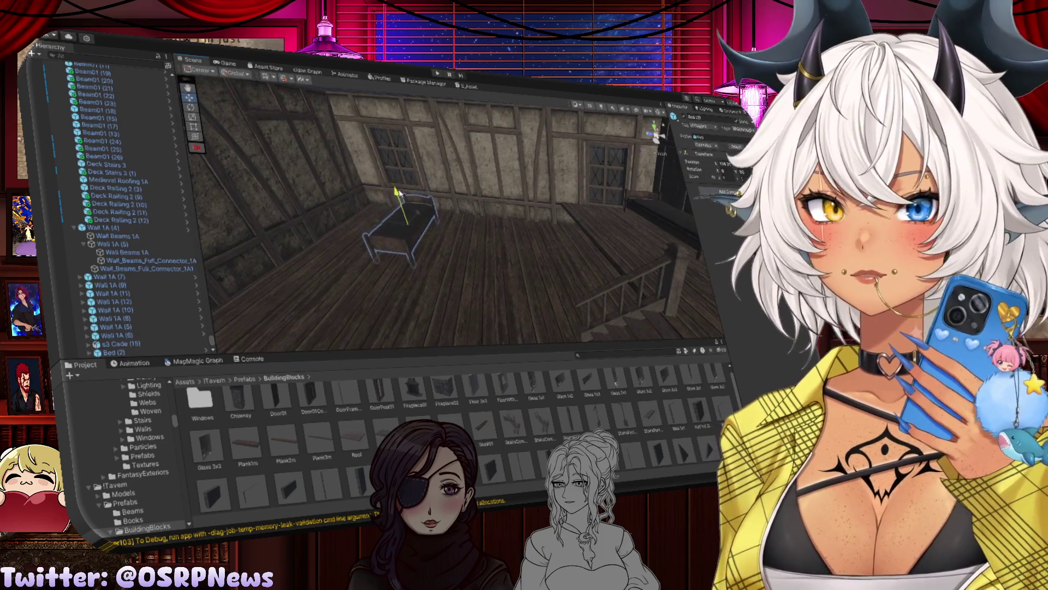
{"action": "left_click_drag", "start_coordinate": [393, 183], "coordinate": [522, 218]}
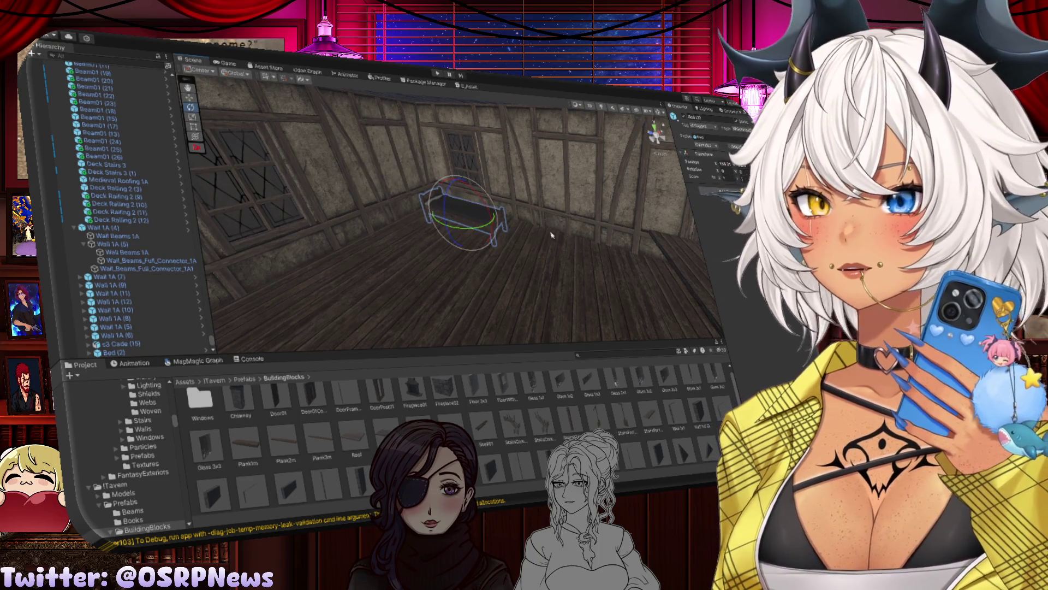
{"action": "mouse_move", "coordinate": [539, 238]}
{"action": "left_mouse_down"}
{"action": "mouse_move", "coordinate": [568, 240]}
{"action": "mouse_move", "coordinate": [427, 206]}
{"action": "mouse_move", "coordinate": [363, 218]}
{"action": "left_mouse_up"}
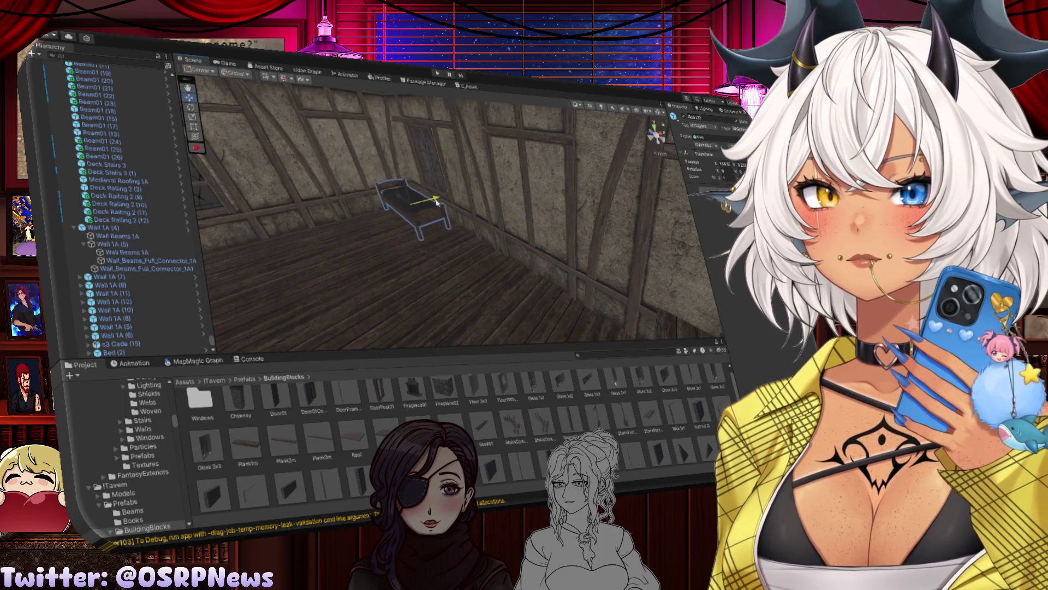
{"action": "mouse_move", "coordinate": [428, 186]}
{"action": "left_mouse_down"}
{"action": "mouse_move", "coordinate": [290, 199]}
{"action": "mouse_move", "coordinate": [406, 242]}
{"action": "mouse_move", "coordinate": [530, 231]}
{"action": "mouse_move", "coordinate": [492, 226]}
{"action": "mouse_move", "coordinate": [505, 248]}
{"action": "left_mouse_up"}
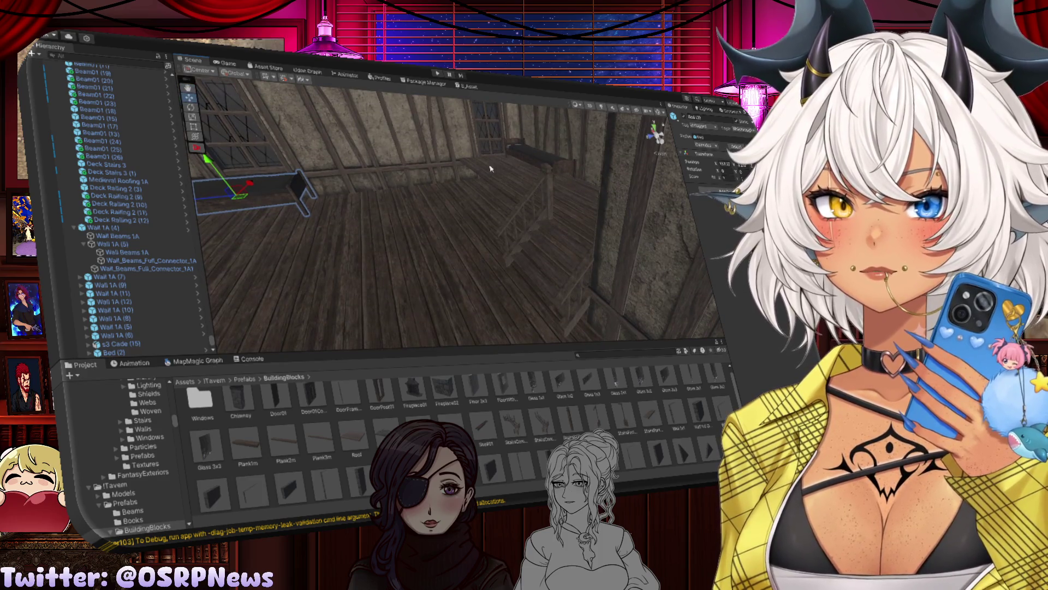
{"action": "left_click_drag", "start_coordinate": [465, 154], "coordinate": [523, 174]}
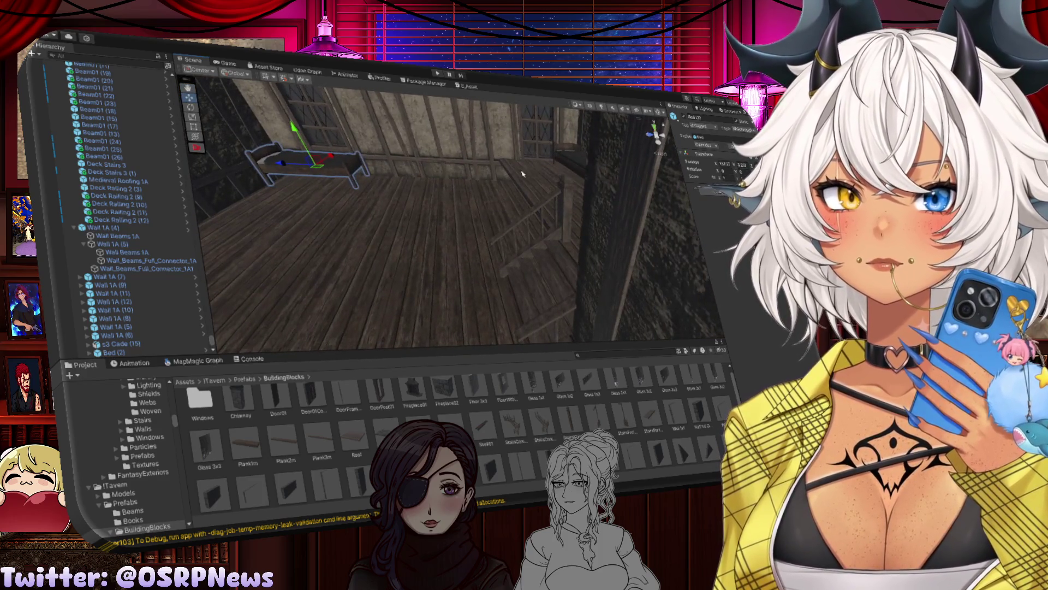
{"action": "left_click", "coordinate": [535, 188]}
{"action": "left_click", "coordinate": [526, 169]}
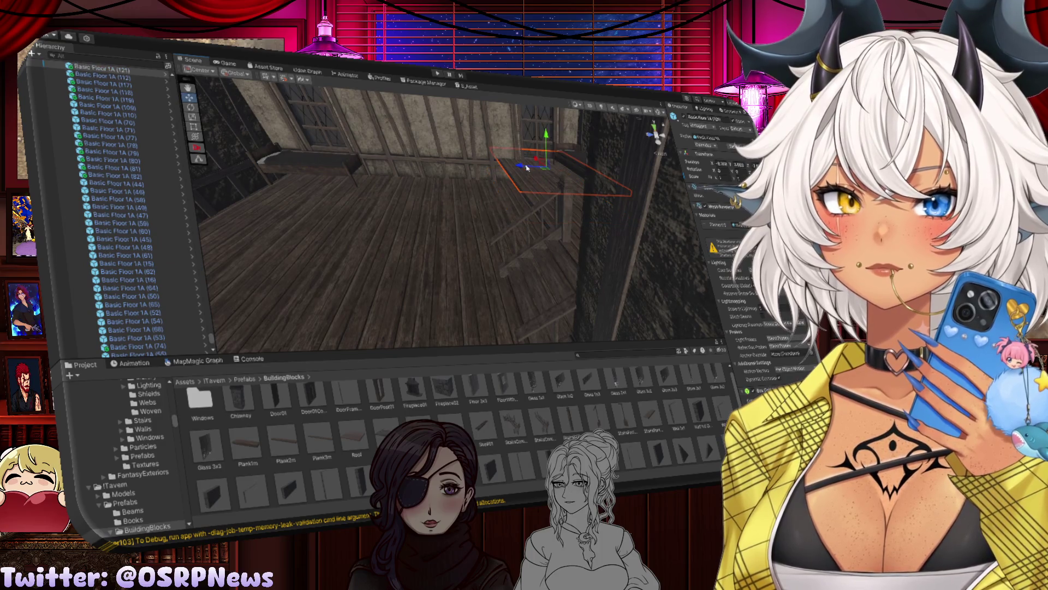
Step: Duplicate the floor tile as Basic Floor 1A (122) and slide it left
{"action": "key", "text": "ctrl+d"}
{"action": "left_click_drag", "start_coordinate": [489, 168], "coordinate": [429, 164]}
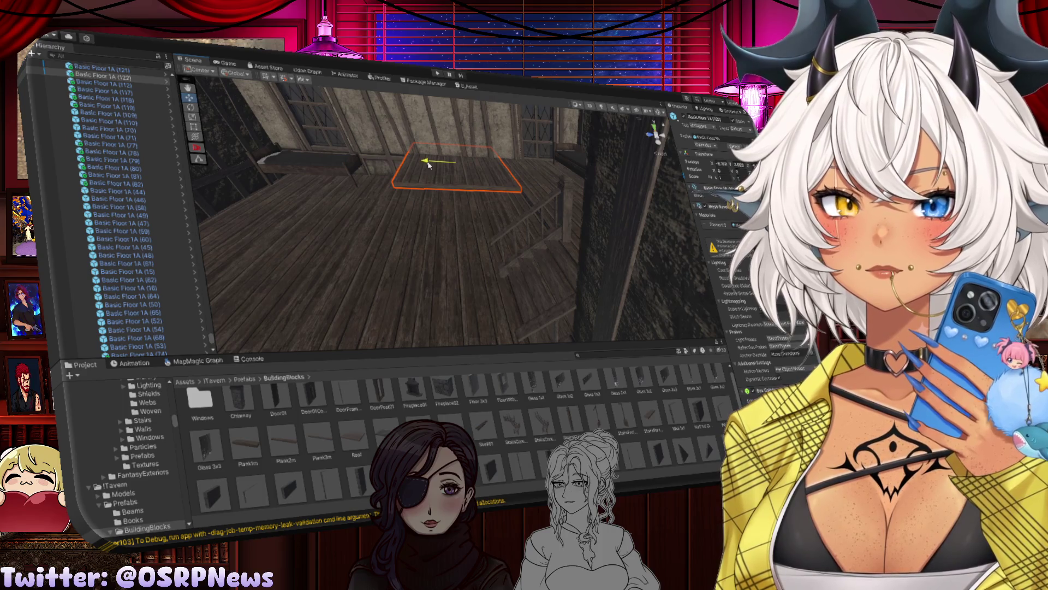
{"action": "left_click_drag", "start_coordinate": [435, 170], "coordinate": [514, 183]}
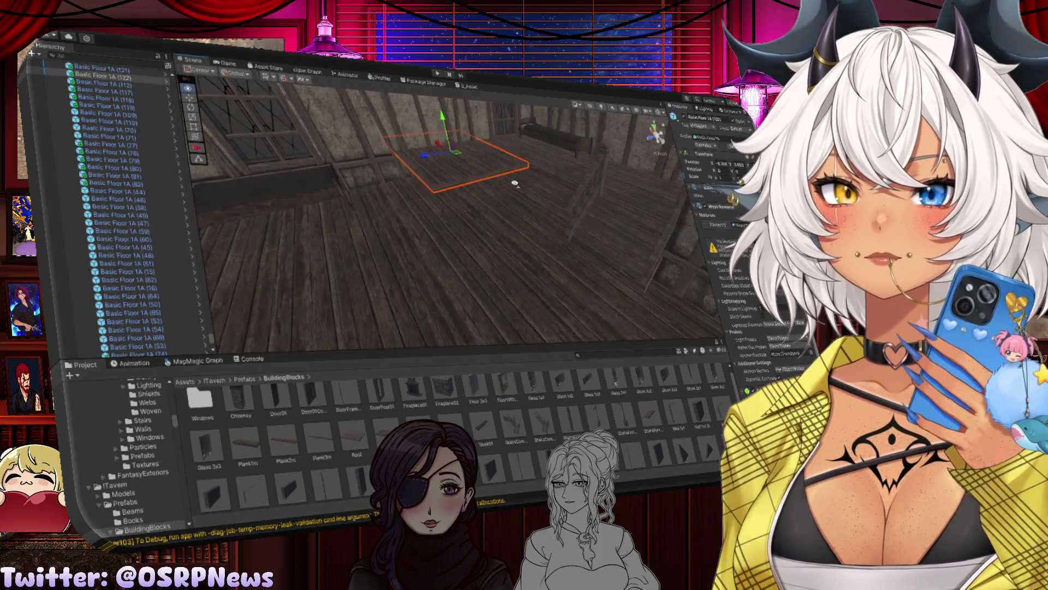
Step: Move the bed down and left to a new spot near the wall
{"action": "left_click", "coordinate": [384, 143]}
{"action": "key", "text": "e"}
{"action": "key", "text": "w"}
{"action": "mouse_move", "coordinate": [391, 134]}
{"action": "left_mouse_down"}
{"action": "mouse_move", "coordinate": [384, 149]}
{"action": "mouse_move", "coordinate": [330, 160]}
{"action": "mouse_move", "coordinate": [483, 138]}
{"action": "mouse_move", "coordinate": [519, 174]}
{"action": "mouse_move", "coordinate": [508, 184]}
{"action": "left_mouse_up"}
{"action": "left_click_drag", "start_coordinate": [443, 174], "coordinate": [526, 237]}
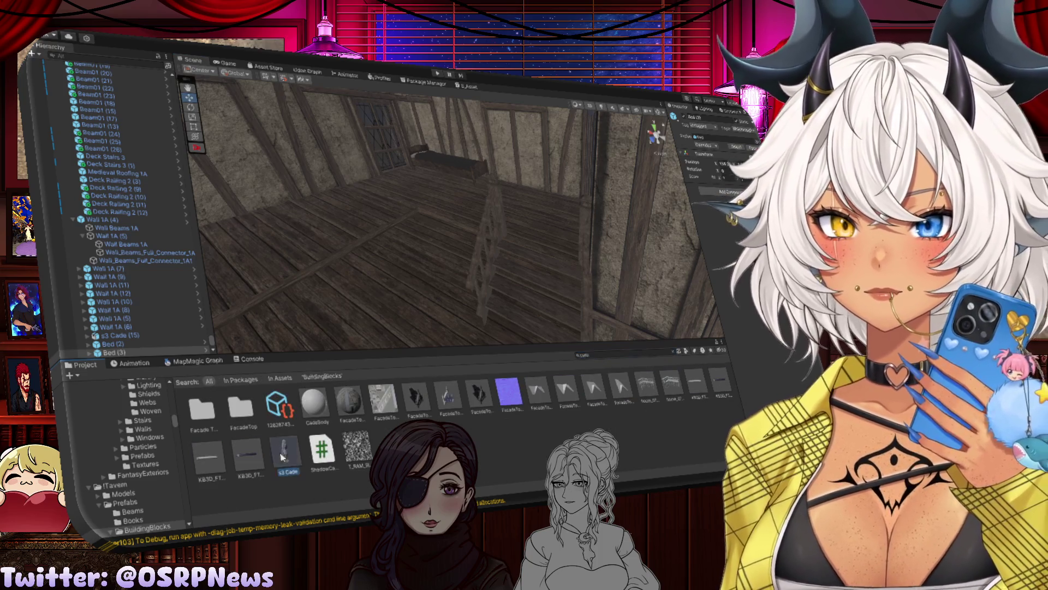
Step: Place the s3 Cade model, s3 Cade (16), in the attic room and inspect the floor tiles
{"action": "left_click_drag", "start_coordinate": [530, 221], "coordinate": [528, 222]}
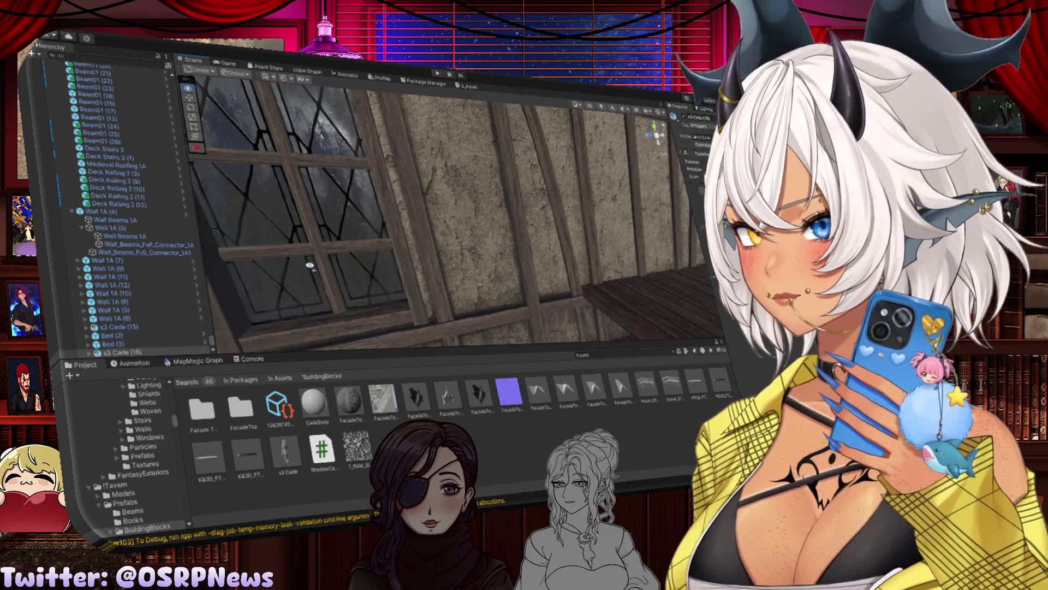
{"action": "left_click_drag", "start_coordinate": [310, 266], "coordinate": [500, 286]}
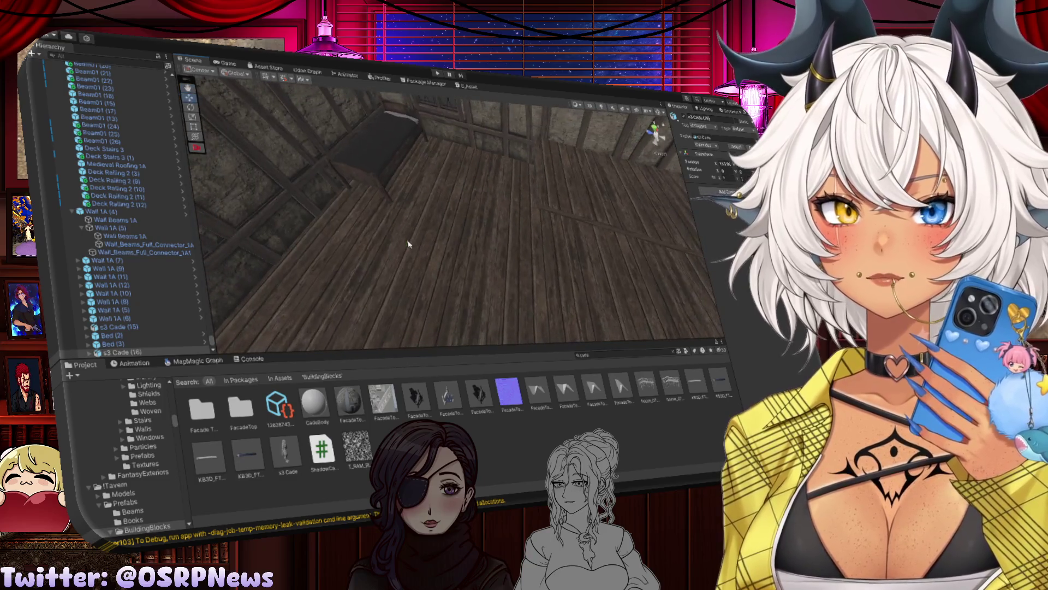
{"action": "left_click", "coordinate": [436, 235]}
{"action": "mouse_move", "coordinate": [587, 256]}
{"action": "left_mouse_down"}
{"action": "mouse_move", "coordinate": [562, 211]}
{"action": "mouse_move", "coordinate": [467, 220]}
{"action": "left_mouse_up"}
{"action": "left_click", "coordinate": [527, 205]}
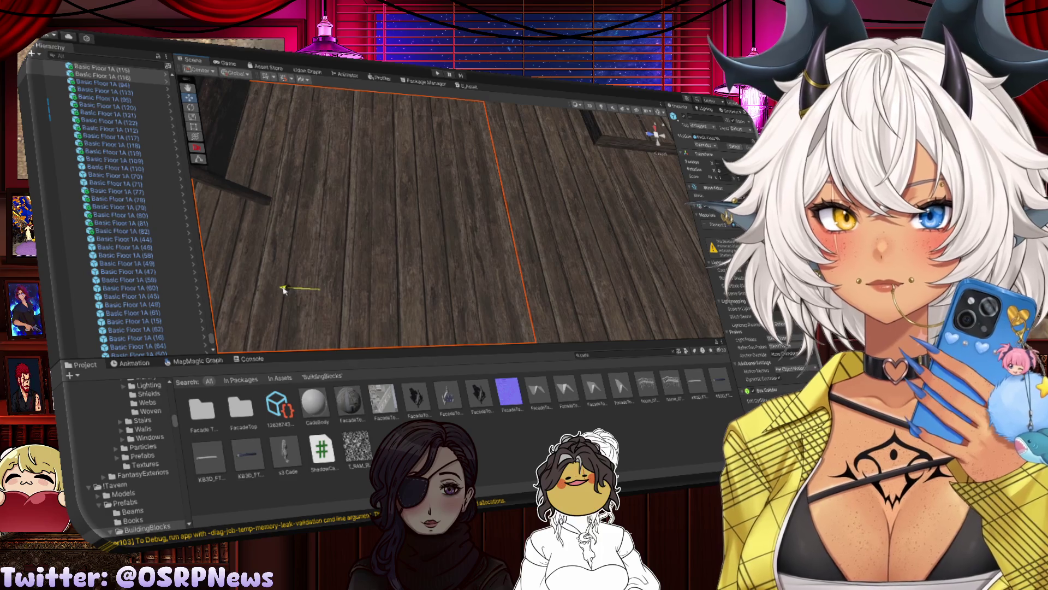
{"action": "mouse_move", "coordinate": [546, 211]}
{"action": "left_mouse_down"}
{"action": "mouse_move", "coordinate": [500, 211]}
{"action": "mouse_move", "coordinate": [517, 215]}
{"action": "left_mouse_up"}
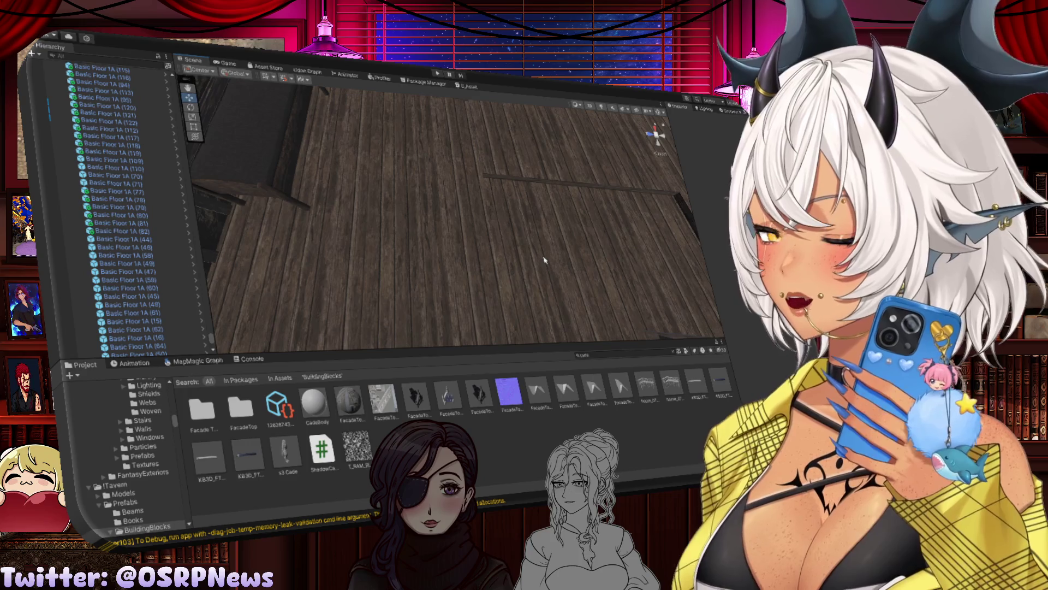
Step: Turn toward the walls and centre the view on the bed
{"action": "mouse_move", "coordinate": [533, 210]}
{"action": "left_mouse_down"}
{"action": "mouse_move", "coordinate": [479, 223]}
{"action": "mouse_move", "coordinate": [480, 253]}
{"action": "mouse_move", "coordinate": [515, 287]}
{"action": "mouse_move", "coordinate": [434, 273]}
{"action": "mouse_move", "coordinate": [442, 250]}
{"action": "left_mouse_up"}
{"action": "left_click_drag", "start_coordinate": [510, 288], "coordinate": [538, 270]}
{"action": "left_click", "coordinate": [561, 252]}
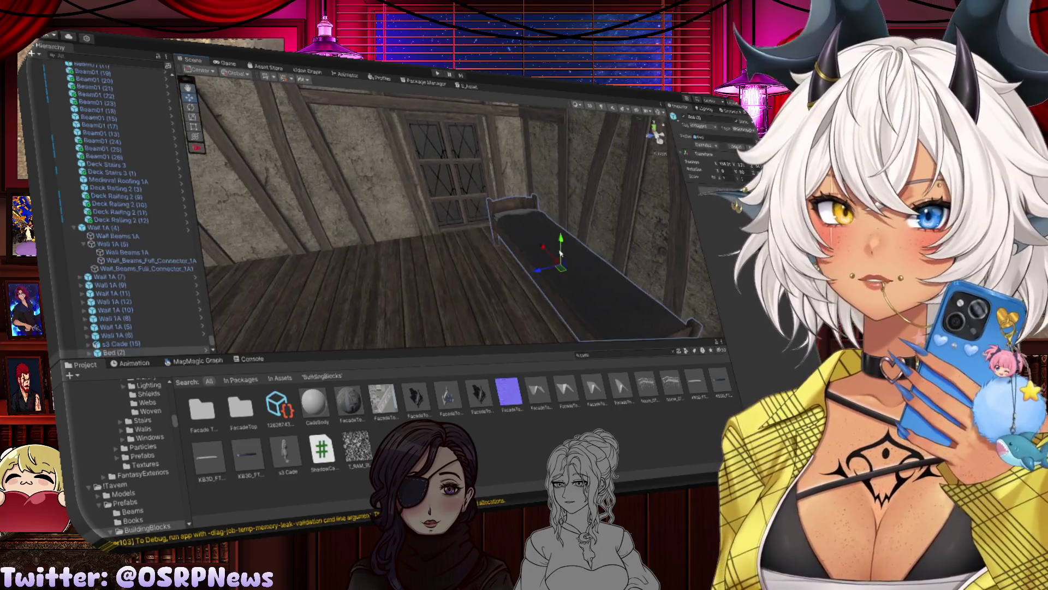
{"action": "key", "text": "f"}
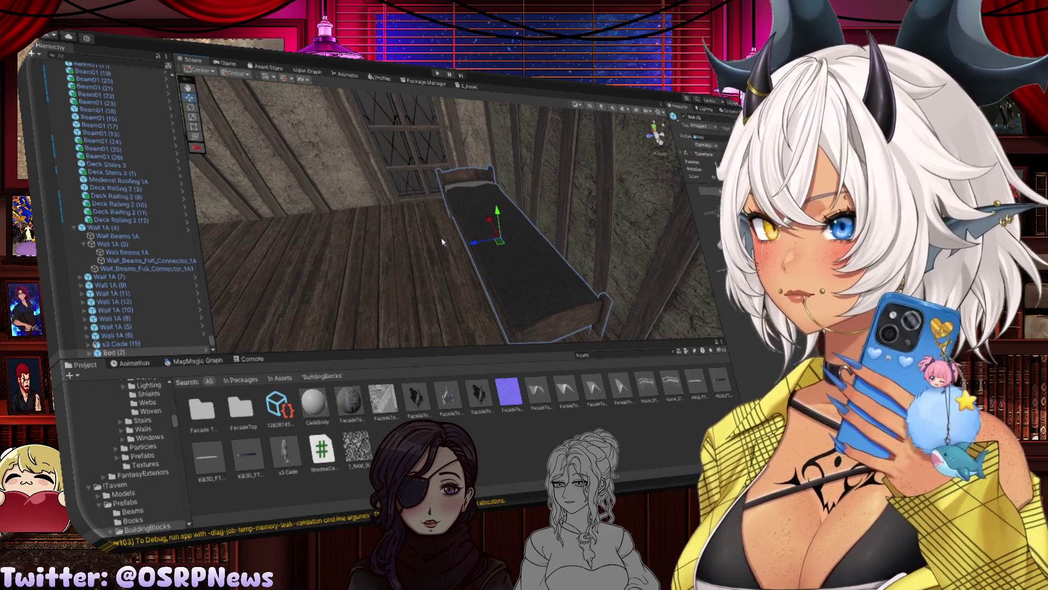
Step: Frame the floor piece Basic Floor 1A (122) past the bed and character, then pick a stair piece
{"action": "mouse_move", "coordinate": [425, 262]}
{"action": "left_mouse_down"}
{"action": "mouse_move", "coordinate": [464, 220]}
{"action": "mouse_move", "coordinate": [584, 265]}
{"action": "mouse_move", "coordinate": [463, 264]}
{"action": "mouse_move", "coordinate": [412, 281]}
{"action": "mouse_move", "coordinate": [388, 258]}
{"action": "mouse_move", "coordinate": [541, 265]}
{"action": "left_mouse_up"}
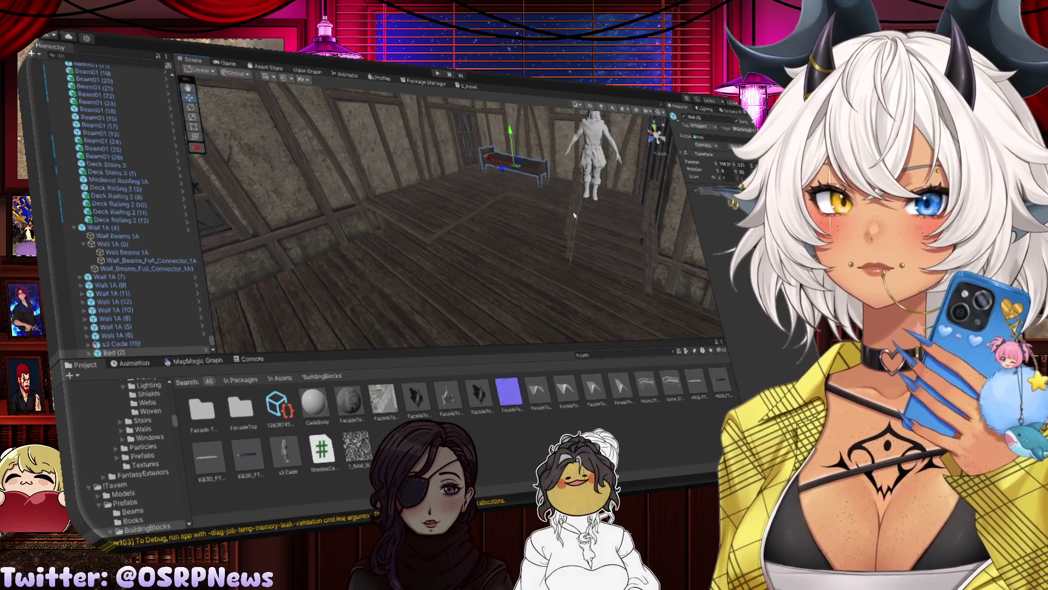
{"action": "mouse_move", "coordinate": [468, 261]}
{"action": "left_mouse_down"}
{"action": "mouse_move", "coordinate": [607, 223]}
{"action": "mouse_move", "coordinate": [534, 202]}
{"action": "left_mouse_up"}
{"action": "left_click", "coordinate": [607, 222]}
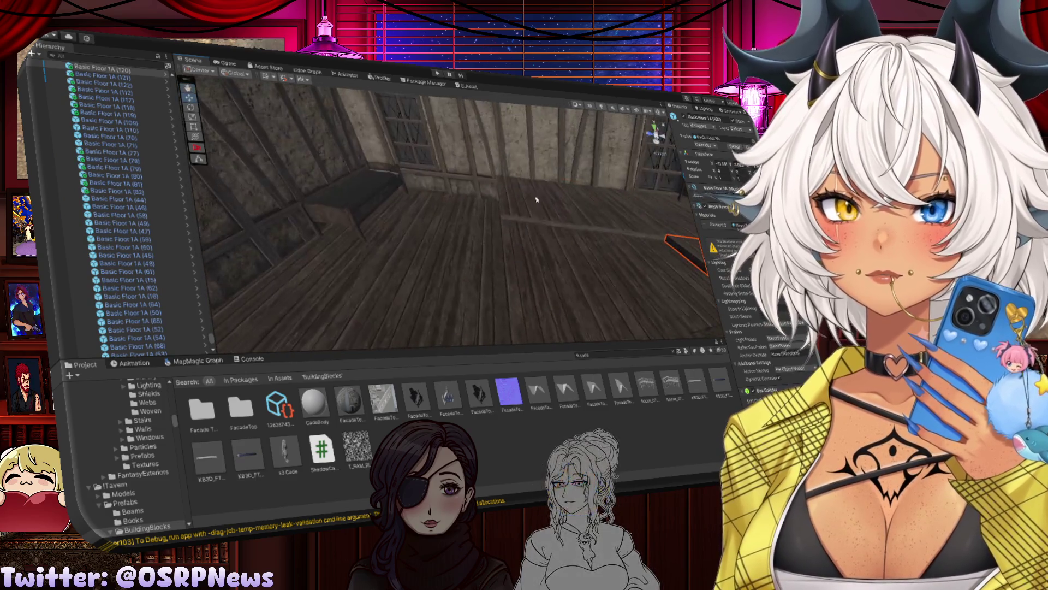
{"action": "left_click", "coordinate": [545, 204]}
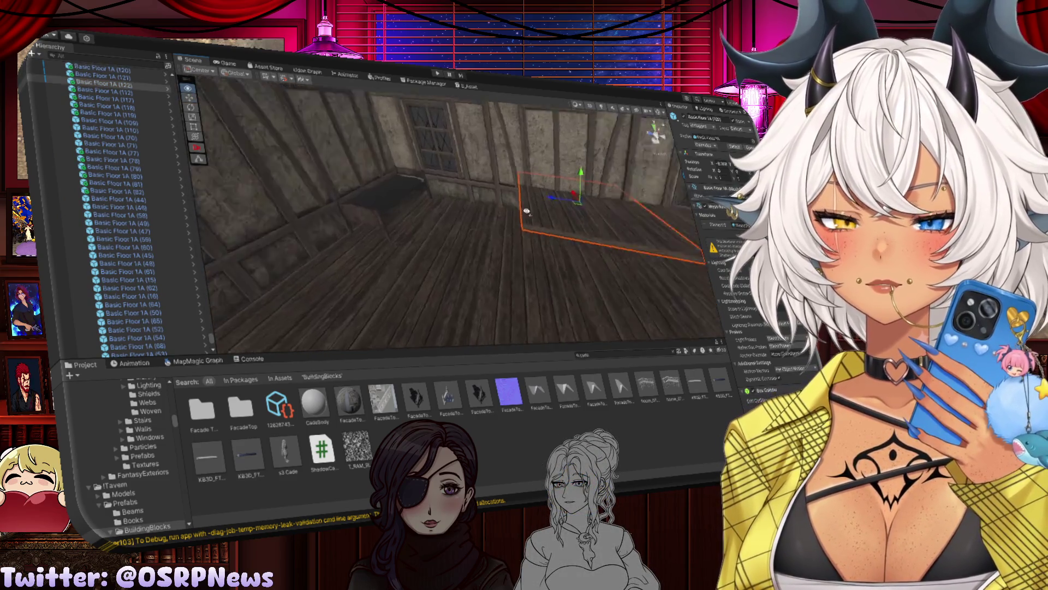
{"action": "key", "text": "f"}
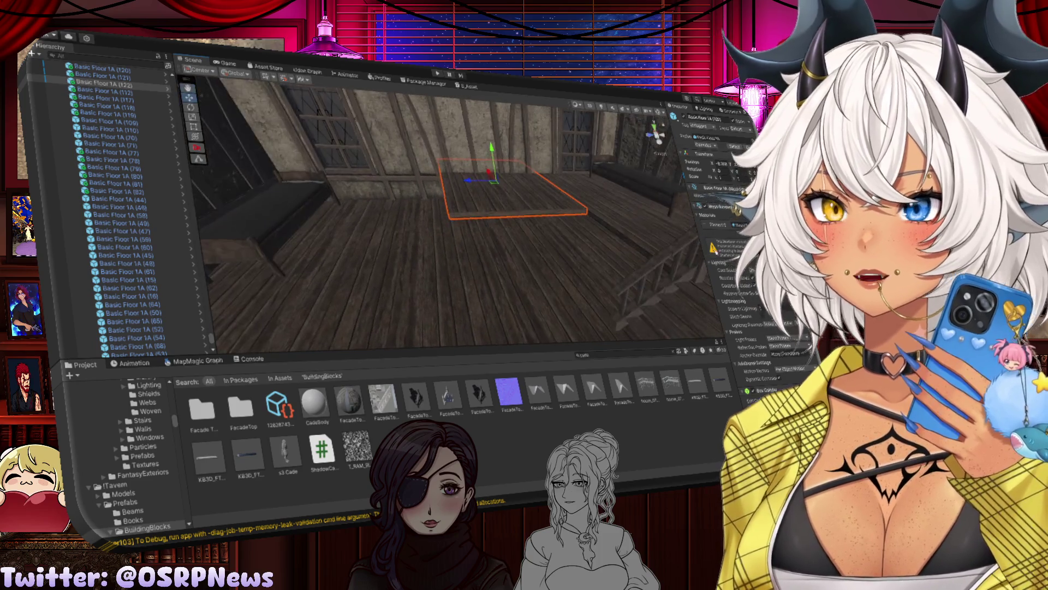
{"action": "mouse_move", "coordinate": [503, 227]}
{"action": "left_mouse_down"}
{"action": "mouse_move", "coordinate": [656, 269]}
{"action": "mouse_move", "coordinate": [606, 220]}
{"action": "mouse_move", "coordinate": [615, 246]}
{"action": "mouse_move", "coordinate": [498, 266]}
{"action": "left_mouse_up"}
{"action": "left_click", "coordinate": [498, 267]}
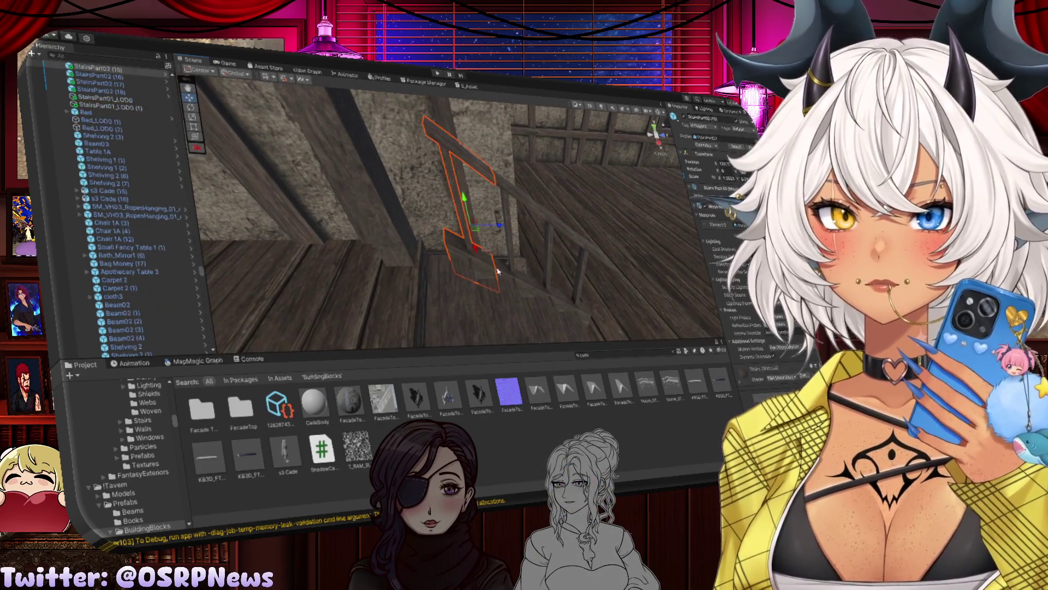
Step: Slide the larger stair railing sideways, then frame another stair piece
{"action": "left_click", "coordinate": [543, 286]}
{"action": "left_click", "coordinate": [543, 280]}
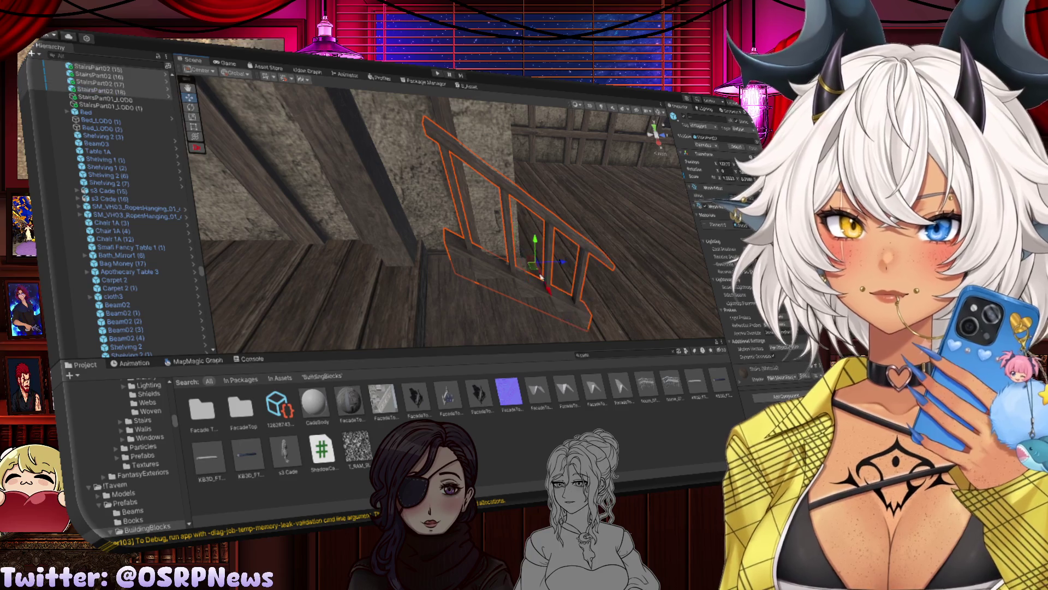
{"action": "left_click_drag", "start_coordinate": [560, 265], "coordinate": [531, 264]}
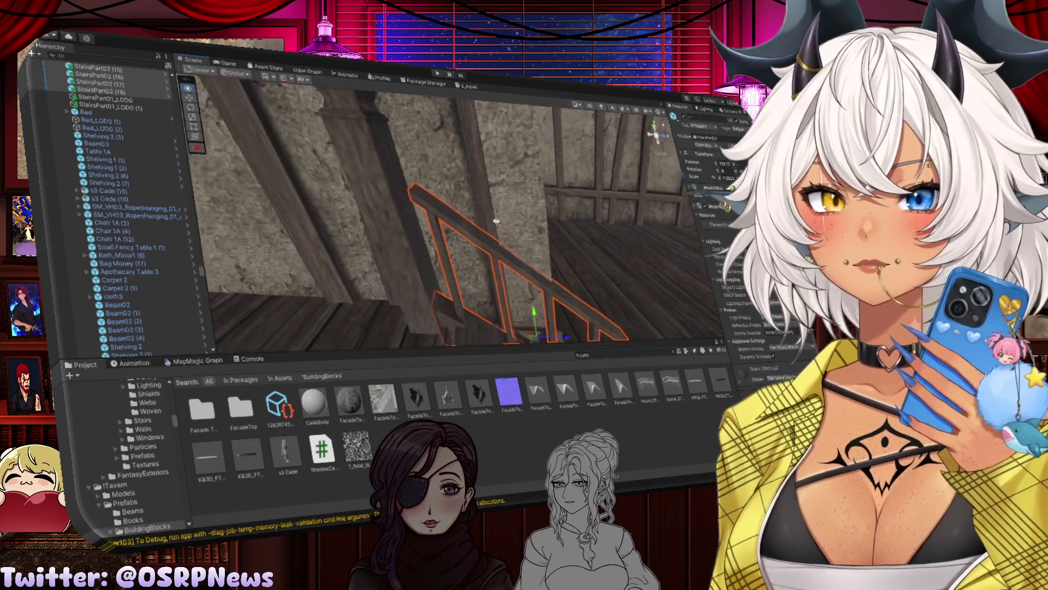
{"action": "left_click", "coordinate": [478, 219]}
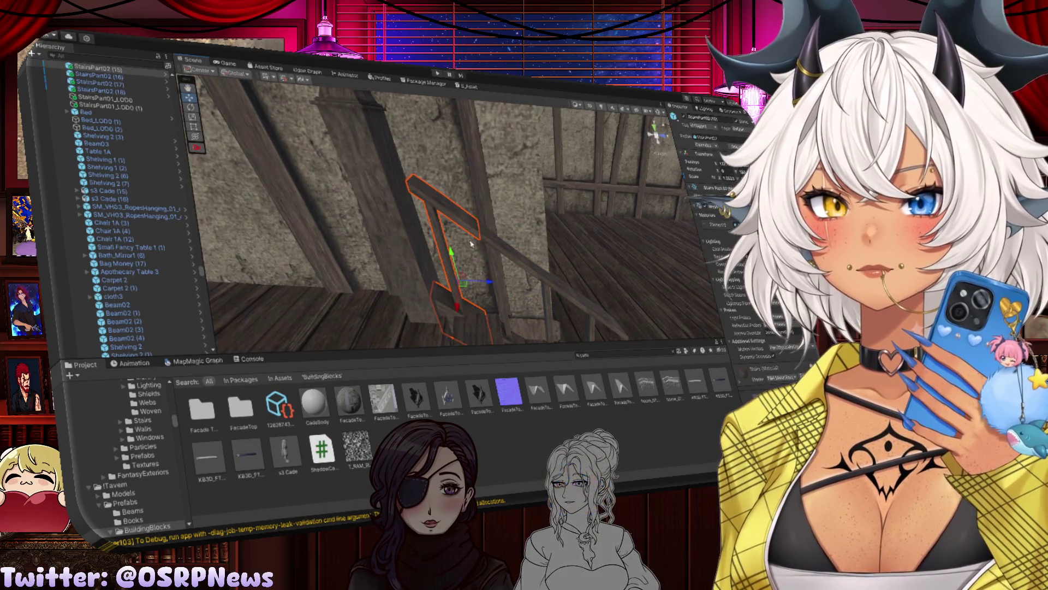
{"action": "left_click", "coordinate": [430, 246]}
{"action": "left_click", "coordinate": [415, 247]}
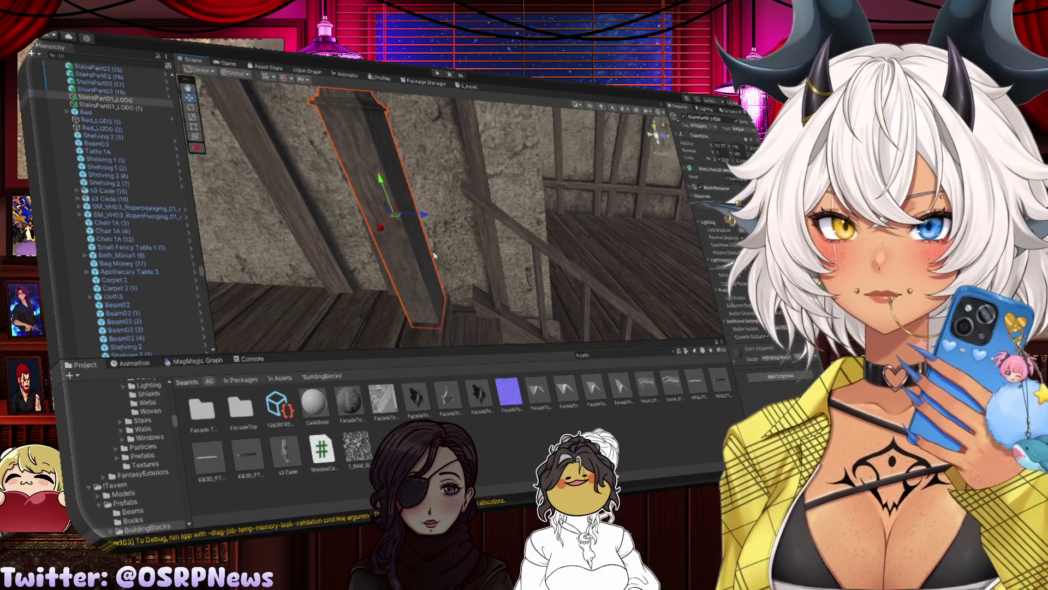
{"action": "mouse_move", "coordinate": [430, 219]}
{"action": "left_mouse_down"}
{"action": "mouse_move", "coordinate": [352, 217]}
{"action": "mouse_move", "coordinate": [431, 254]}
{"action": "mouse_move", "coordinate": [464, 232]}
{"action": "left_mouse_up"}
{"action": "left_click", "coordinate": [482, 219]}
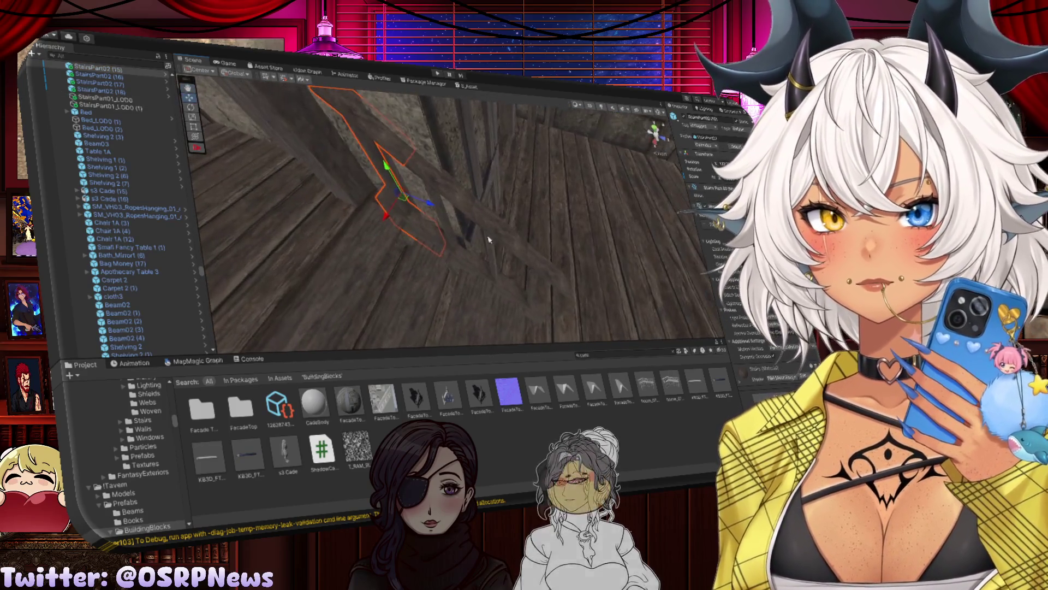
{"action": "key", "text": "f"}
Step: Nudge the selected stair piece right to line it up with the railing
{"action": "mouse_move", "coordinate": [537, 202]}
{"action": "left_mouse_down"}
{"action": "mouse_move", "coordinate": [468, 135]}
{"action": "mouse_move", "coordinate": [527, 226]}
{"action": "mouse_move", "coordinate": [463, 227]}
{"action": "left_mouse_up"}
{"action": "left_click_drag", "start_coordinate": [527, 250], "coordinate": [498, 251]}
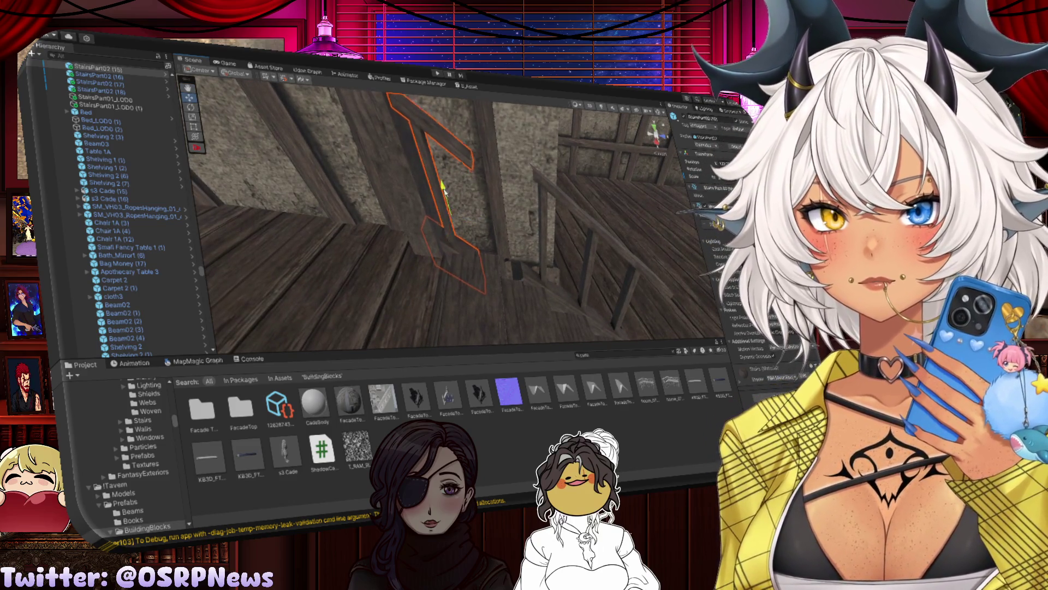
{"action": "mouse_move", "coordinate": [444, 180]}
{"action": "left_mouse_down"}
{"action": "mouse_move", "coordinate": [484, 209]}
{"action": "mouse_move", "coordinate": [455, 161]}
{"action": "left_mouse_up"}
{"action": "mouse_move", "coordinate": [459, 199]}
{"action": "left_mouse_down"}
{"action": "mouse_move", "coordinate": [315, 258]}
{"action": "mouse_move", "coordinate": [523, 269]}
{"action": "mouse_move", "coordinate": [501, 281]}
{"action": "mouse_move", "coordinate": [509, 256]}
{"action": "left_mouse_up"}
{"action": "key", "text": "e"}
{"action": "key", "text": "w"}
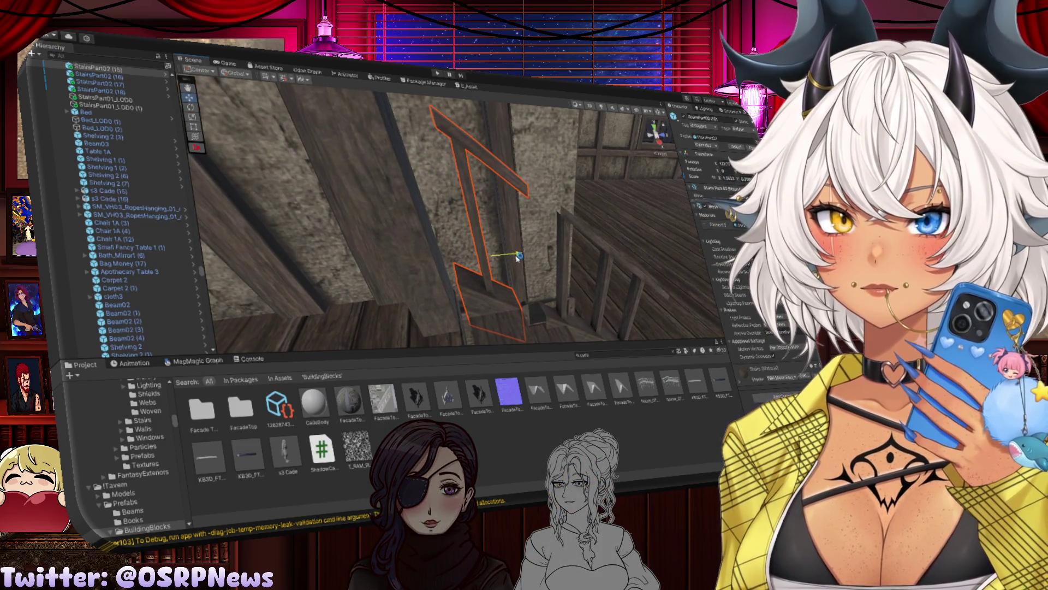
Step: Duplicate the stair piece as StairsPart02 (19), shift it along the stairs and frame it
{"action": "key", "text": "ctrl+d"}
{"action": "left_click_drag", "start_coordinate": [519, 256], "coordinate": [461, 256]}
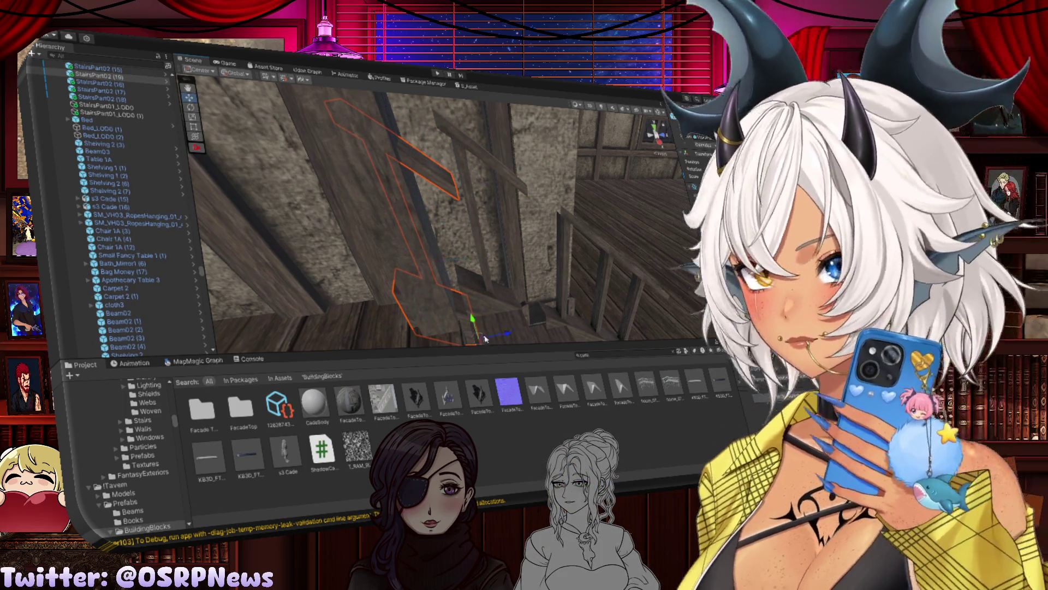
{"action": "left_click_drag", "start_coordinate": [484, 339], "coordinate": [461, 285]}
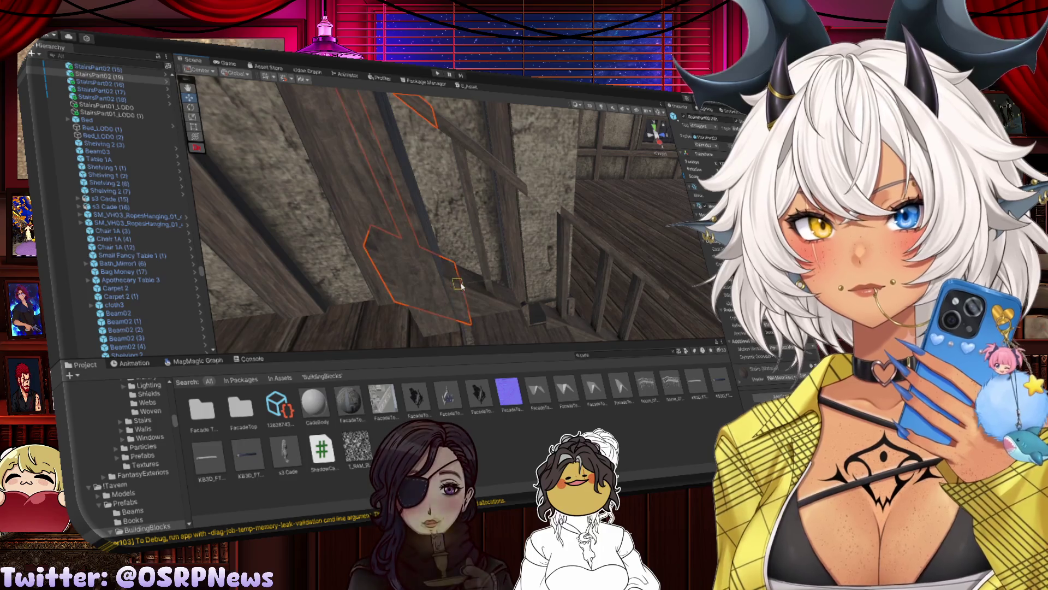
{"action": "left_click", "coordinate": [421, 230]}
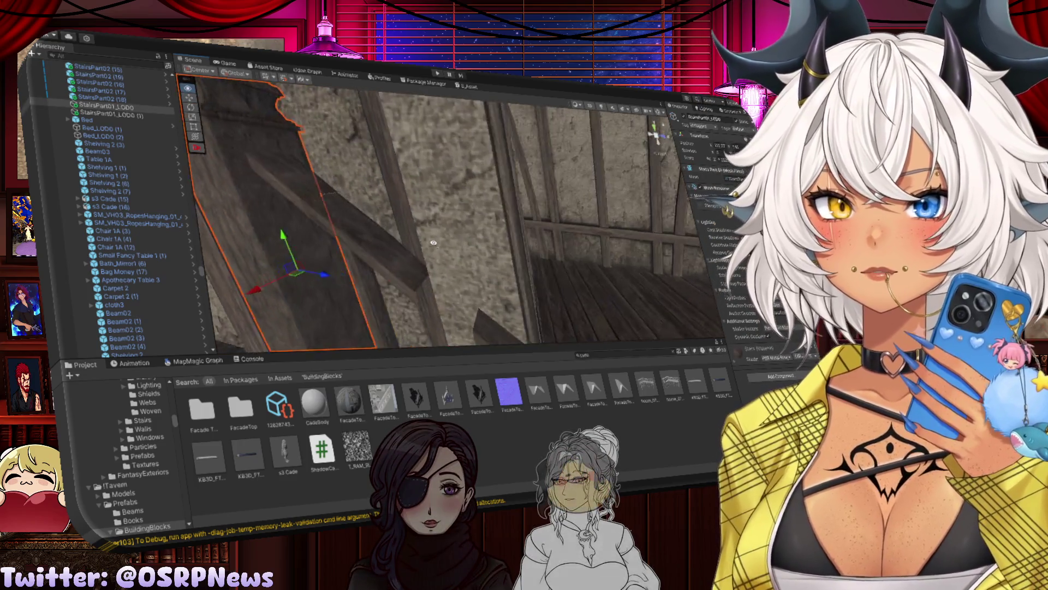
{"action": "mouse_move", "coordinate": [434, 242]}
{"action": "left_mouse_down"}
{"action": "mouse_move", "coordinate": [513, 243]}
{"action": "mouse_move", "coordinate": [489, 281]}
{"action": "mouse_move", "coordinate": [565, 228]}
{"action": "left_mouse_up"}
{"action": "left_click", "coordinate": [565, 228]}
{"action": "key", "text": "f"}
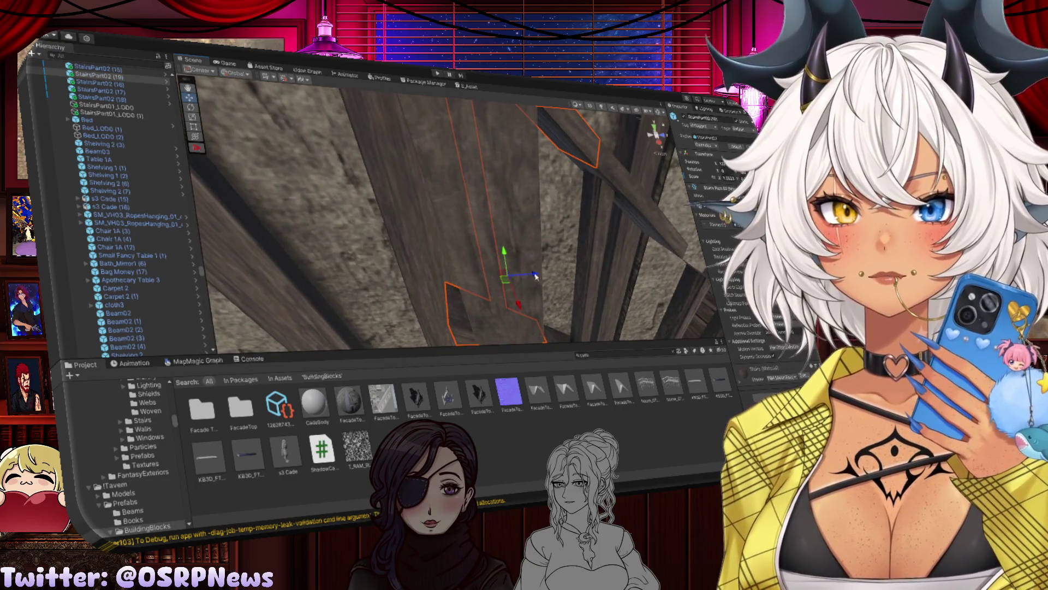
Step: Snap StairsPart02 (19) into line with the existing railing using vertex snapping
{"action": "left_click_drag", "start_coordinate": [535, 276], "coordinate": [536, 276]}
{"action": "left_click_drag", "start_coordinate": [603, 264], "coordinate": [616, 188]}
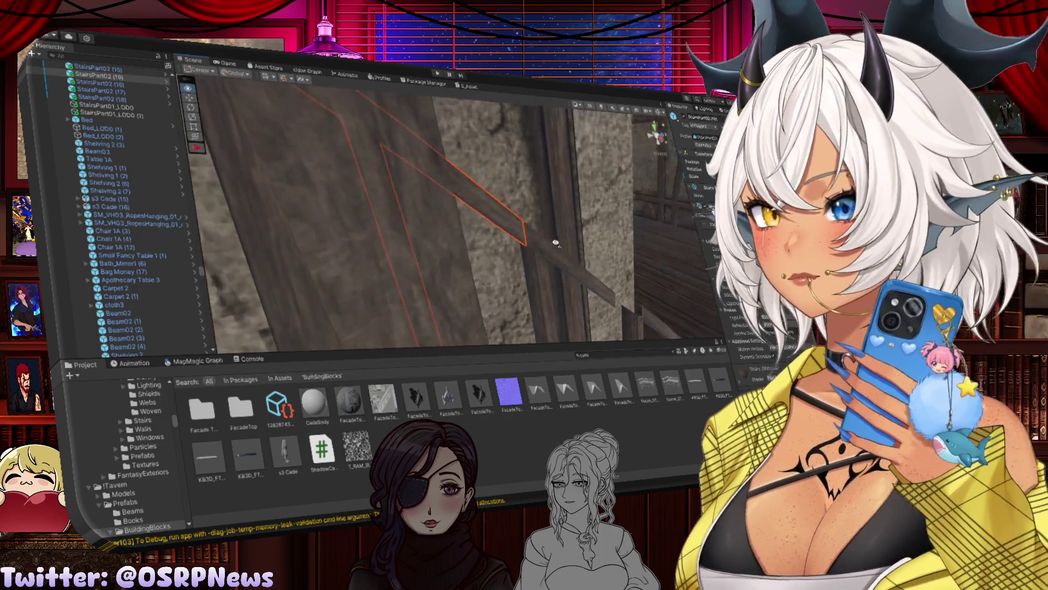
{"action": "mouse_move", "coordinate": [556, 242]}
{"action": "left_mouse_down"}
{"action": "mouse_move", "coordinate": [468, 234]}
{"action": "mouse_move", "coordinate": [479, 217]}
{"action": "mouse_move", "coordinate": [507, 231]}
{"action": "left_mouse_up"}
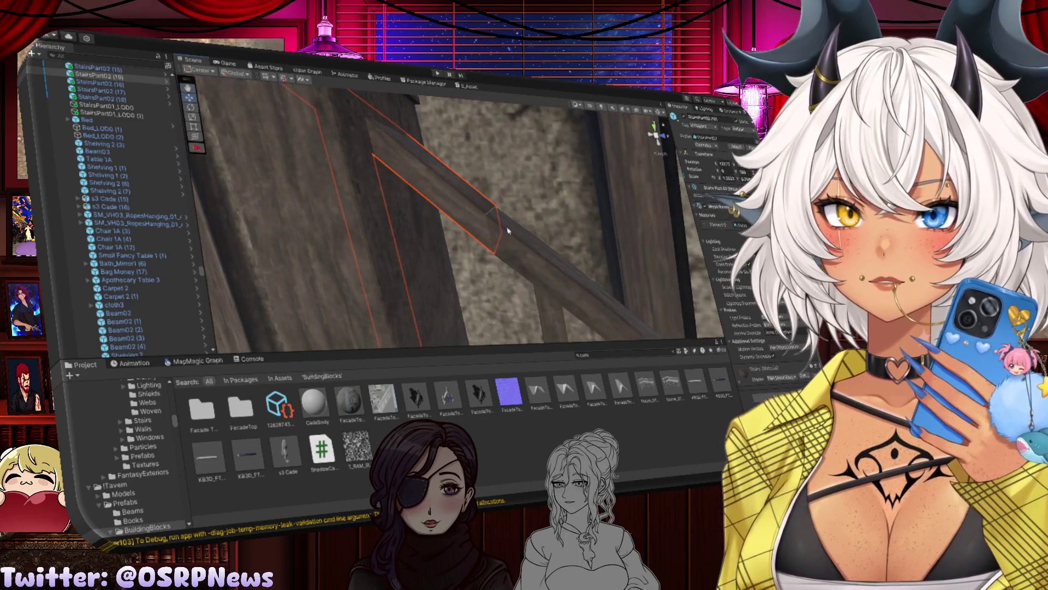
{"action": "key", "text": "v"}
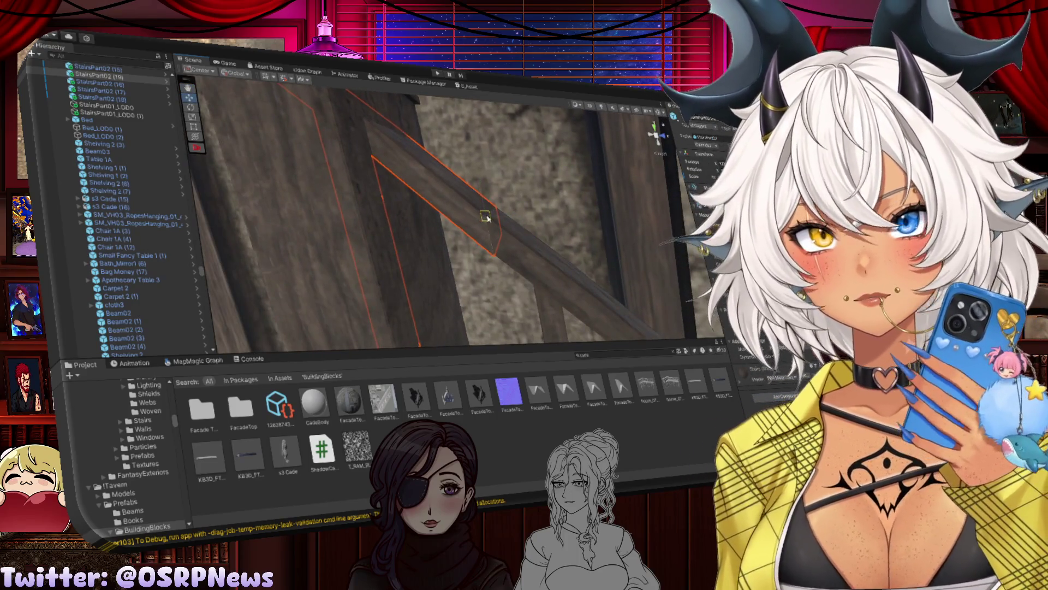
{"action": "scroll", "coordinate": [526, 252], "scroll_direction": "down", "scroll_amount": 5}
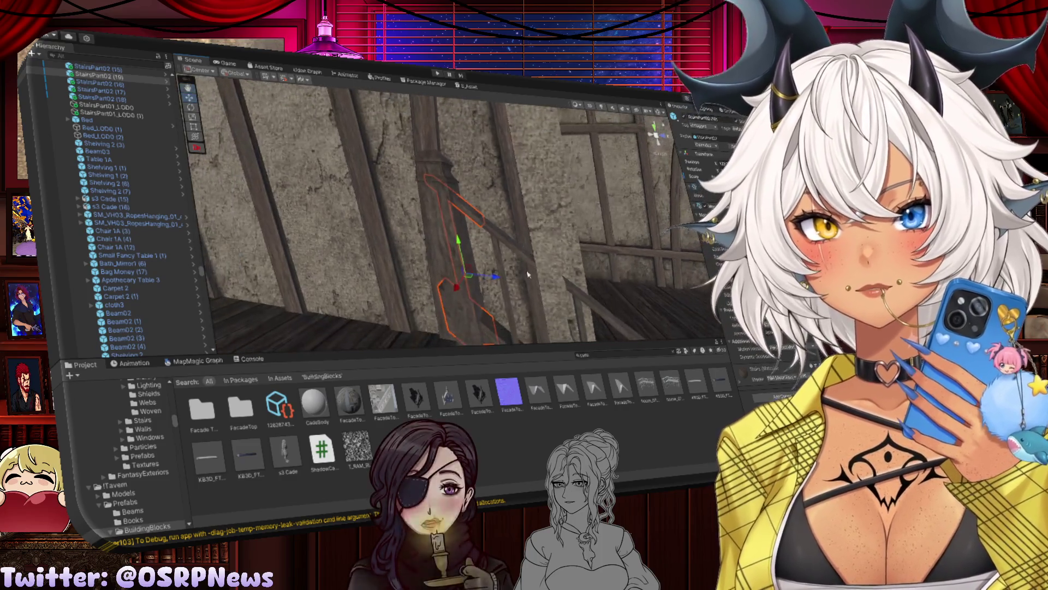
{"action": "left_click", "coordinate": [478, 304]}
{"action": "mouse_move", "coordinate": [464, 309]}
{"action": "left_mouse_down"}
{"action": "mouse_move", "coordinate": [501, 313]}
{"action": "mouse_move", "coordinate": [480, 287]}
{"action": "mouse_move", "coordinate": [480, 306]}
{"action": "mouse_move", "coordinate": [490, 281]}
{"action": "left_mouse_up"}
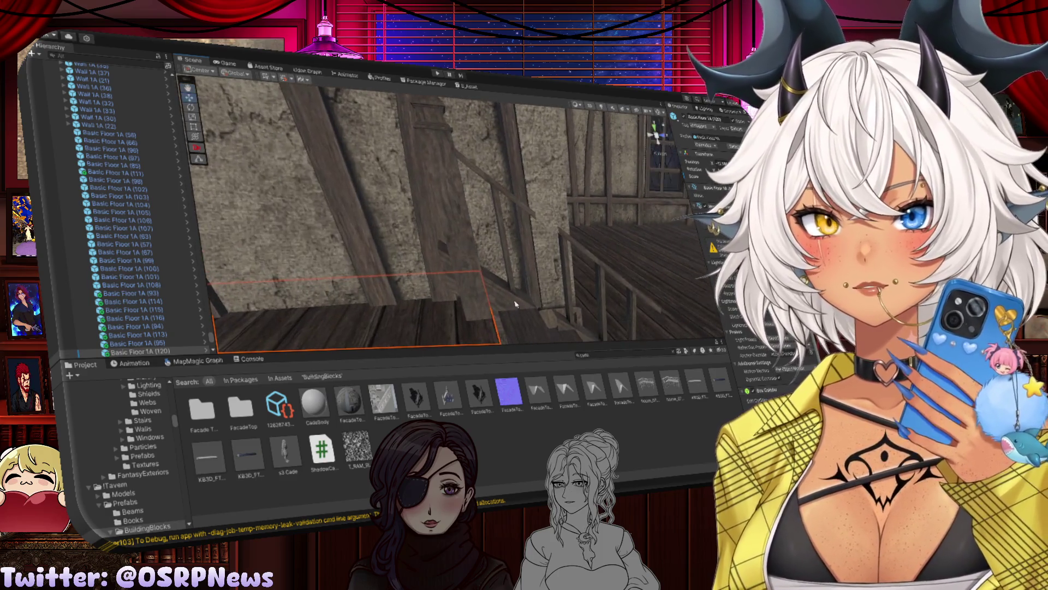
Step: Delete the unwanted stair pieces, including StairsPart02 (17) and StairsPart02 (18)
{"action": "left_click", "coordinate": [489, 281]}
{"action": "left_click", "coordinate": [559, 311], "text": "ctrl"}
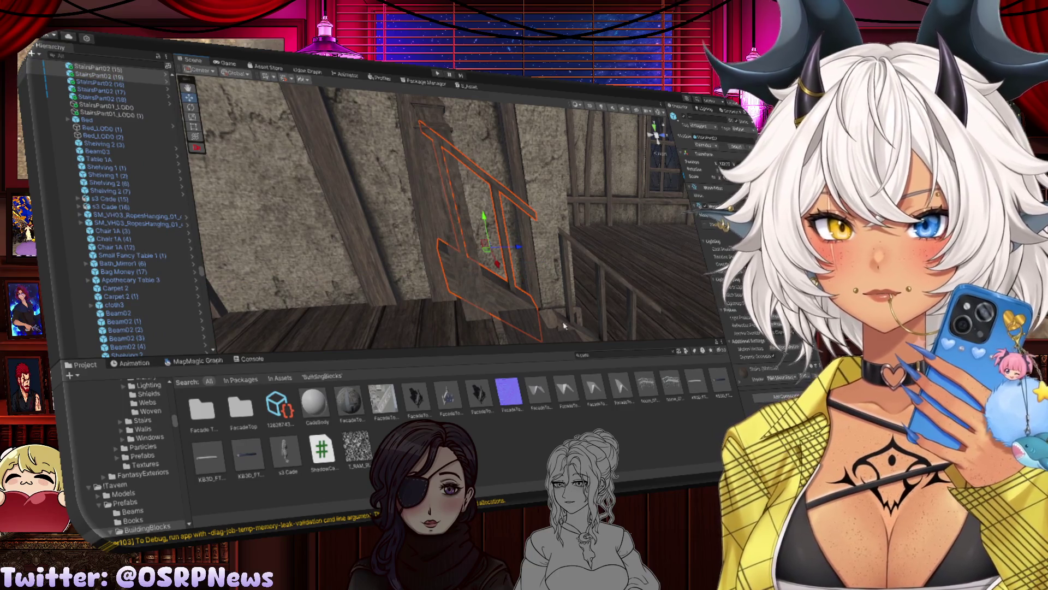
{"action": "key", "text": "Delete"}
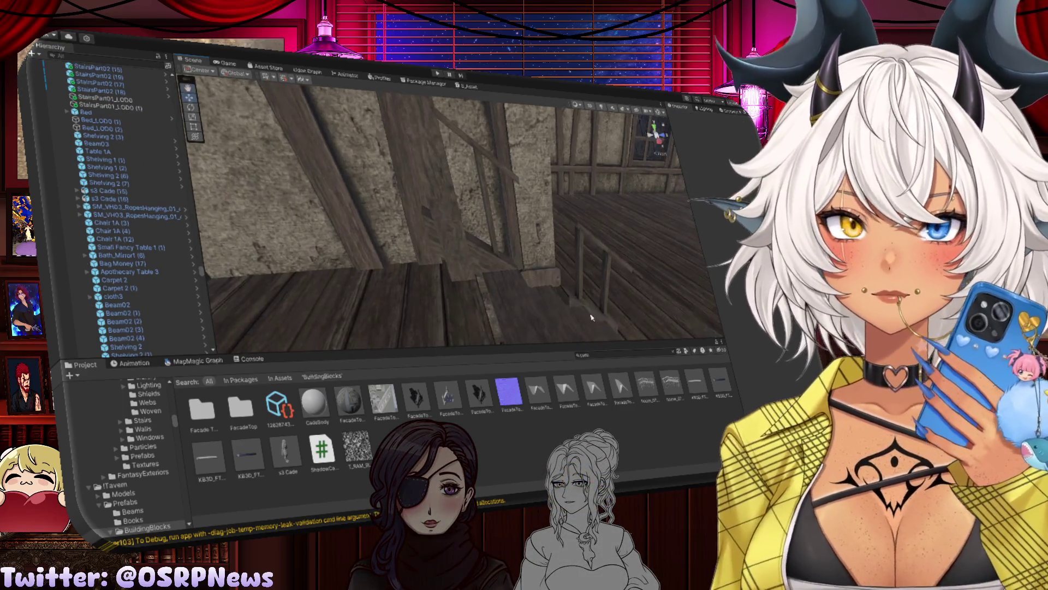
{"action": "left_click", "coordinate": [591, 316]}
{"action": "key", "text": "Delete"}
{"action": "left_click", "coordinate": [604, 318]}
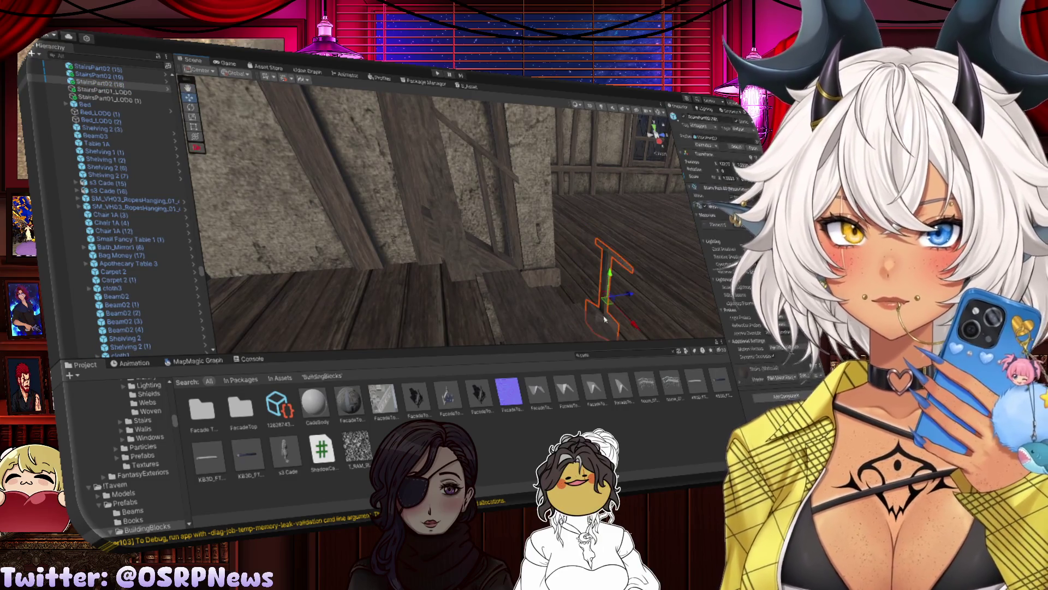
{"action": "key", "text": "Delete"}
Step: Reposition the remaining stair beam, duplicate it and snap the copy in by a corner
{"action": "left_click", "coordinate": [500, 260]}
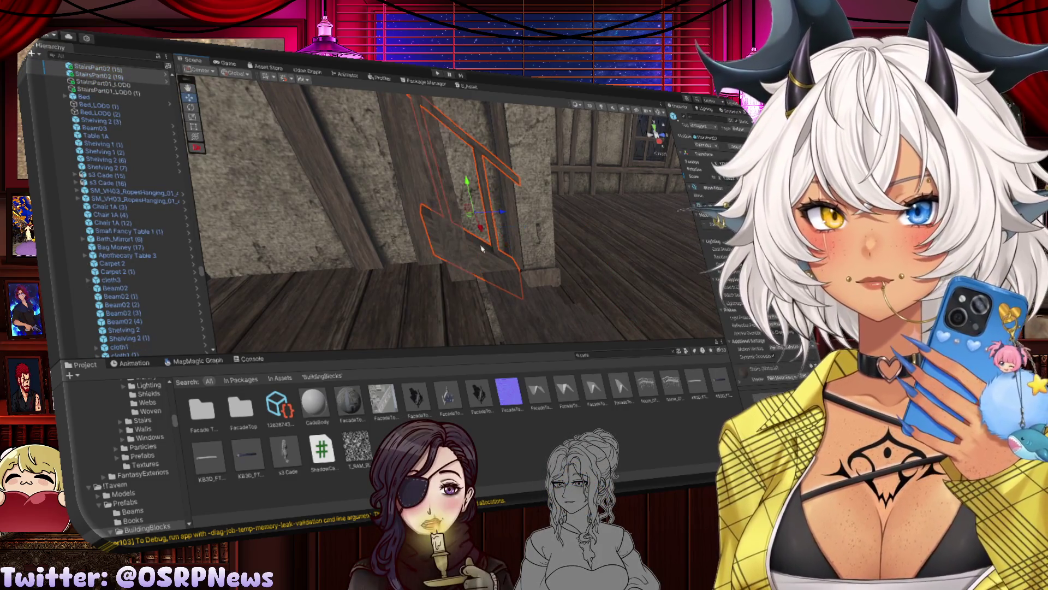
{"action": "mouse_move", "coordinate": [501, 215]}
{"action": "left_mouse_down"}
{"action": "mouse_move", "coordinate": [514, 214]}
{"action": "mouse_move", "coordinate": [484, 221]}
{"action": "mouse_move", "coordinate": [475, 199]}
{"action": "left_mouse_up"}
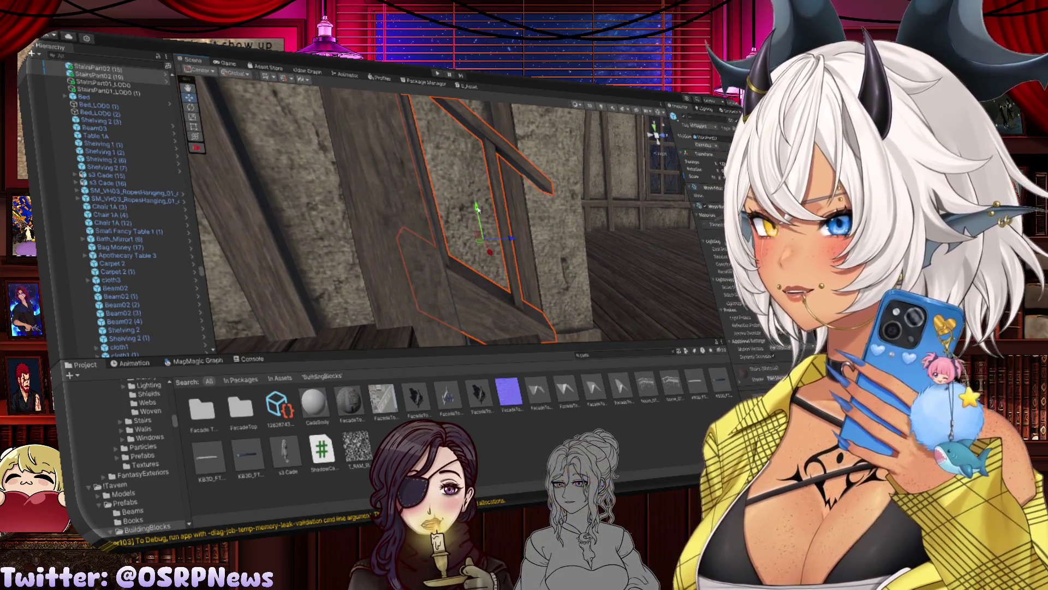
{"action": "mouse_move", "coordinate": [472, 237]}
{"action": "left_mouse_down"}
{"action": "mouse_move", "coordinate": [464, 225]}
{"action": "mouse_move", "coordinate": [488, 221]}
{"action": "mouse_move", "coordinate": [522, 252]}
{"action": "mouse_move", "coordinate": [504, 242]}
{"action": "mouse_move", "coordinate": [504, 255]}
{"action": "left_mouse_up"}
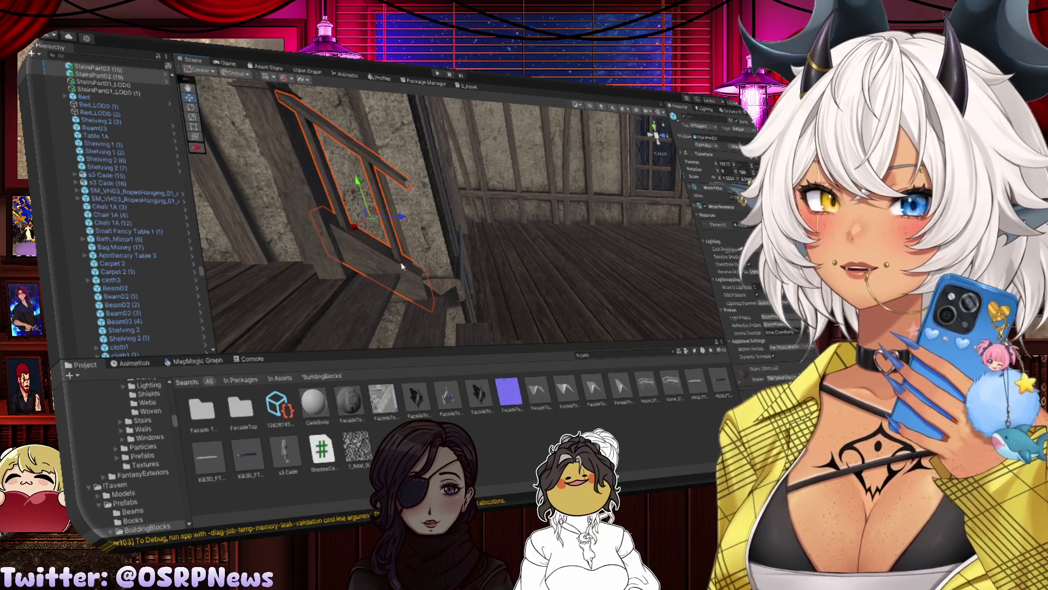
{"action": "key", "text": "ctrl+d"}
{"action": "left_click_drag", "start_coordinate": [420, 224], "coordinate": [468, 235]}
{"action": "mouse_move", "coordinate": [392, 134]}
{"action": "left_mouse_down"}
{"action": "mouse_move", "coordinate": [411, 201]}
{"action": "mouse_move", "coordinate": [367, 159]}
{"action": "mouse_move", "coordinate": [391, 192]}
{"action": "mouse_move", "coordinate": [358, 180]}
{"action": "left_mouse_up"}
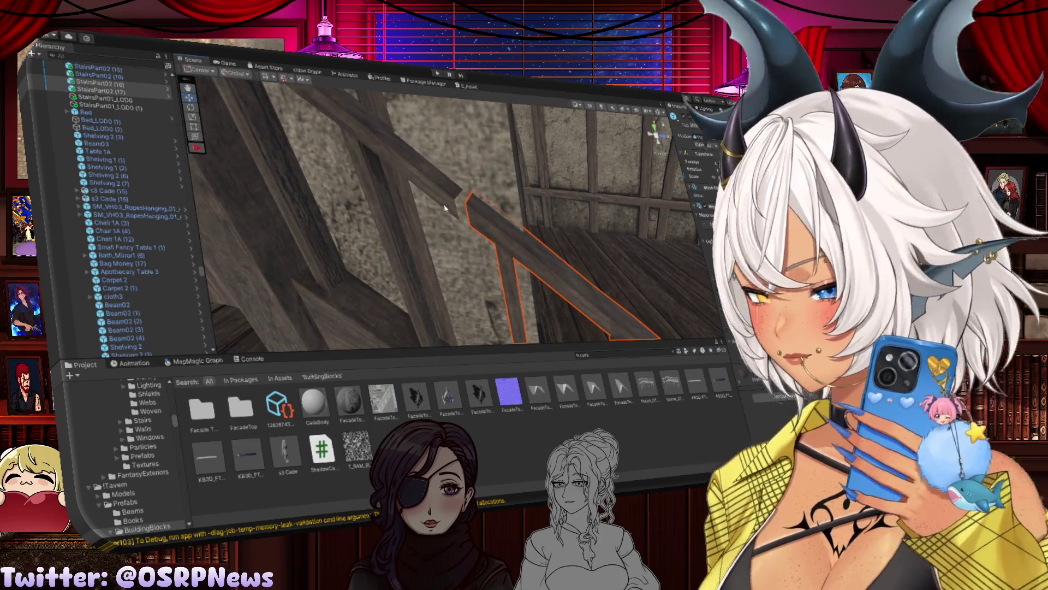
{"action": "mouse_move", "coordinate": [468, 207]}
{"action": "left_mouse_down"}
{"action": "mouse_move", "coordinate": [458, 203]}
{"action": "mouse_move", "coordinate": [435, 254]}
{"action": "mouse_move", "coordinate": [362, 241]}
{"action": "mouse_move", "coordinate": [435, 276]}
{"action": "mouse_move", "coordinate": [368, 261]}
{"action": "mouse_move", "coordinate": [295, 195]}
{"action": "left_mouse_up"}
Step: Duplicate StairsPart02 (16) with a second beam and slide the copies along the stairs
{"action": "left_click", "coordinate": [417, 288]}
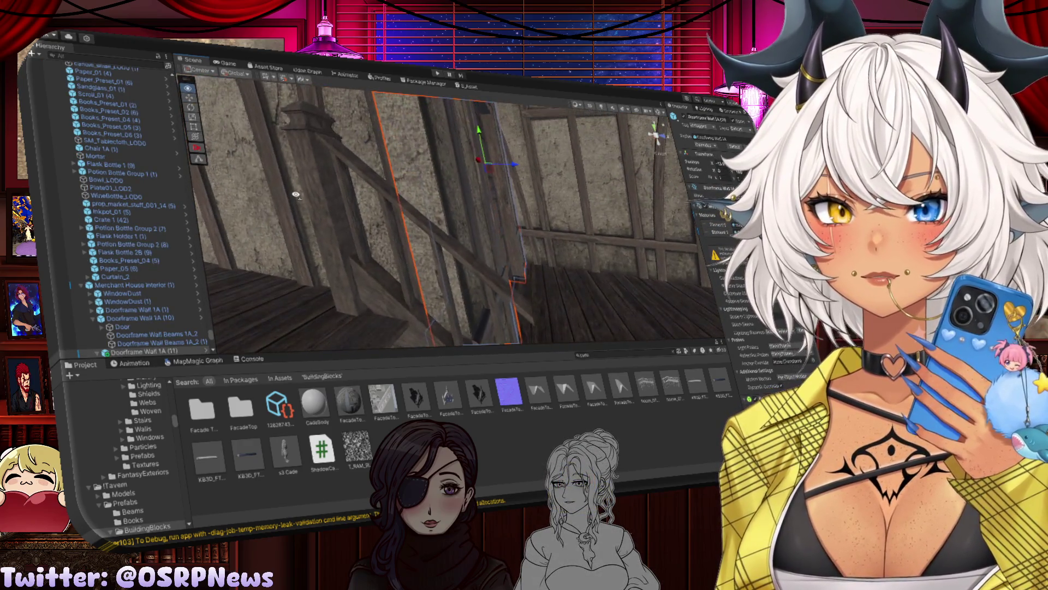
{"action": "mouse_move", "coordinate": [446, 230]}
{"action": "left_mouse_down"}
{"action": "mouse_move", "coordinate": [451, 288]}
{"action": "mouse_move", "coordinate": [459, 247]}
{"action": "left_mouse_up"}
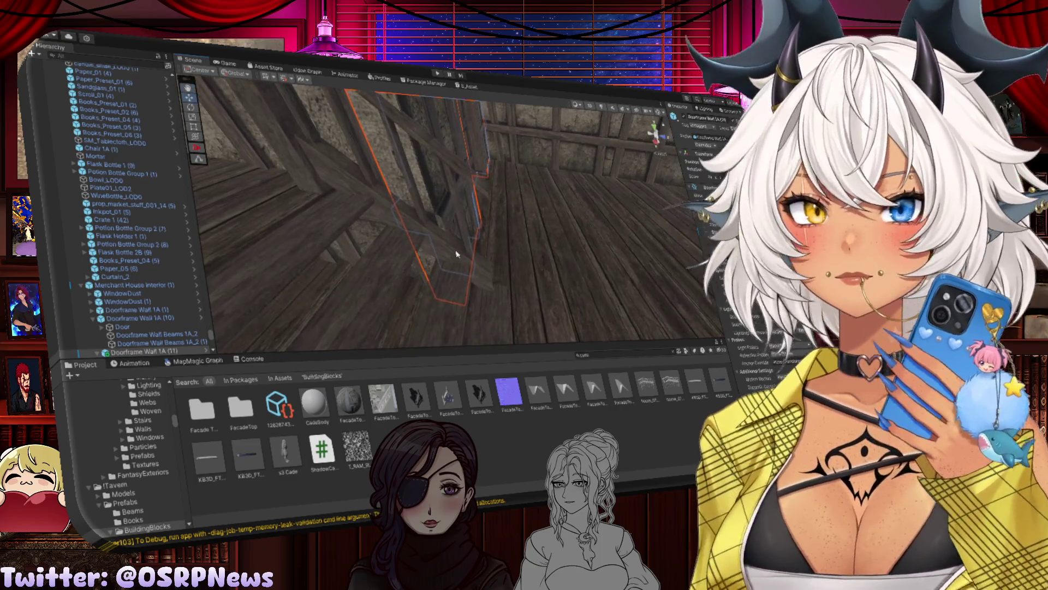
{"action": "left_click", "coordinate": [456, 255]}
{"action": "left_click", "coordinate": [437, 233], "text": "ctrl"}
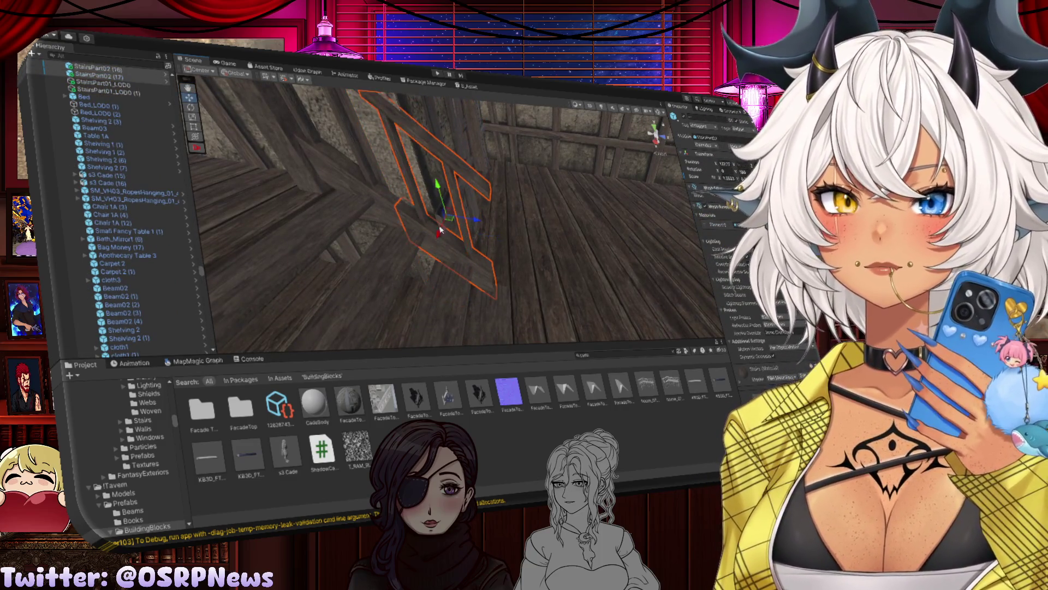
{"action": "key", "text": "ctrl+d"}
{"action": "mouse_move", "coordinate": [493, 224]}
{"action": "left_mouse_down"}
{"action": "mouse_move", "coordinate": [529, 236]}
{"action": "mouse_move", "coordinate": [469, 205]}
{"action": "mouse_move", "coordinate": [441, 151]}
{"action": "mouse_move", "coordinate": [445, 170]}
{"action": "left_mouse_up"}
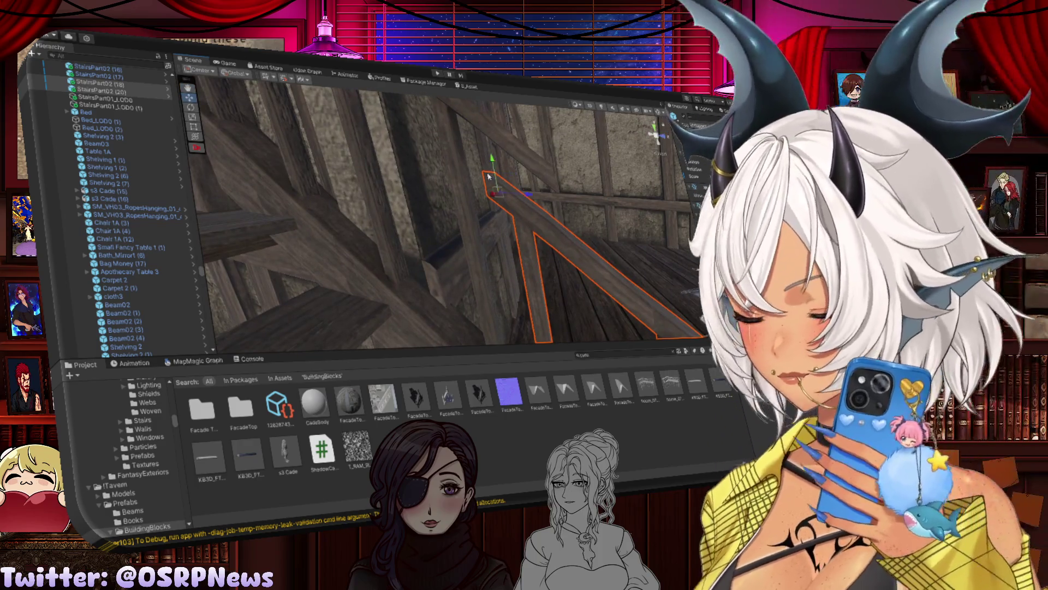
{"action": "key", "text": "Delete"}
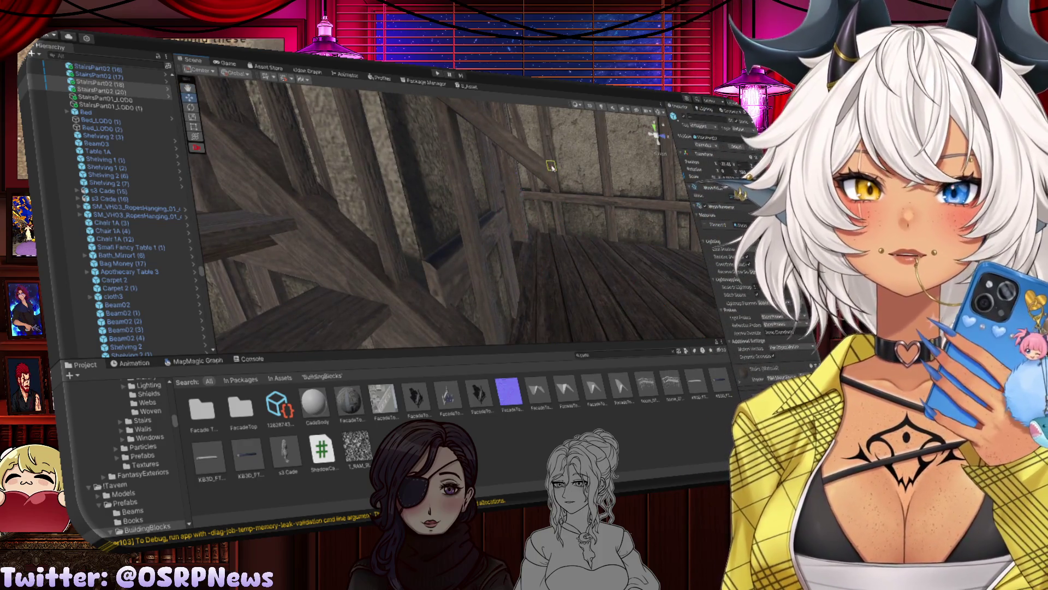
{"action": "key", "text": "ctrl+z"}
{"action": "mouse_move", "coordinate": [537, 164]}
{"action": "left_mouse_down"}
{"action": "mouse_move", "coordinate": [457, 161]}
{"action": "mouse_move", "coordinate": [471, 174]}
{"action": "mouse_move", "coordinate": [454, 154]}
{"action": "mouse_move", "coordinate": [465, 191]}
{"action": "mouse_move", "coordinate": [478, 191]}
{"action": "left_mouse_up"}
{"action": "scroll", "coordinate": [467, 172], "scroll_direction": "down", "scroll_amount": 5}
{"action": "left_click", "coordinate": [400, 156]}
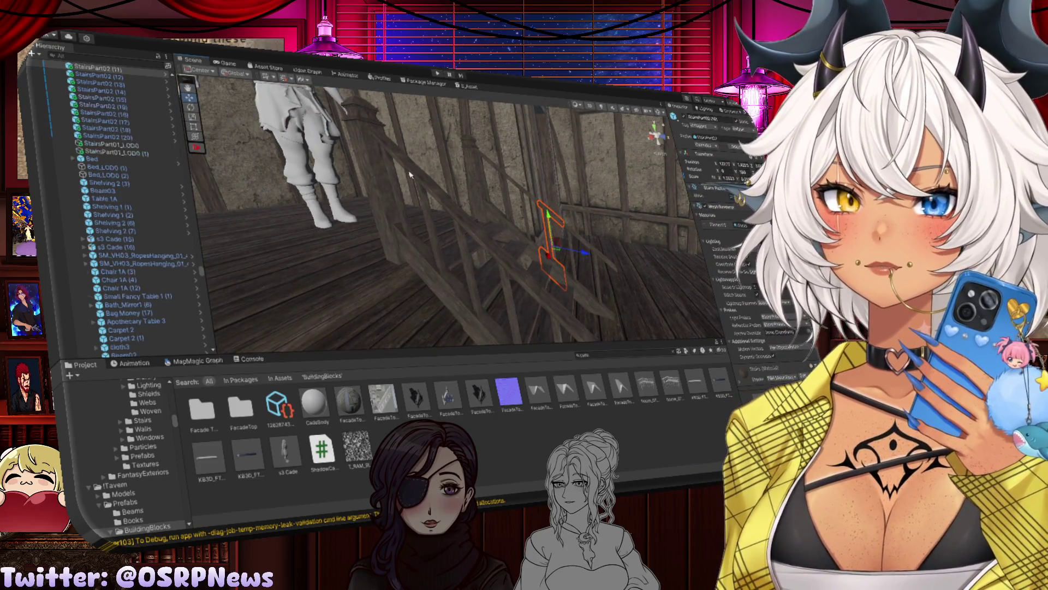
Step: Select the longer railing section on the lower stairs
{"action": "left_click", "coordinate": [396, 156]}
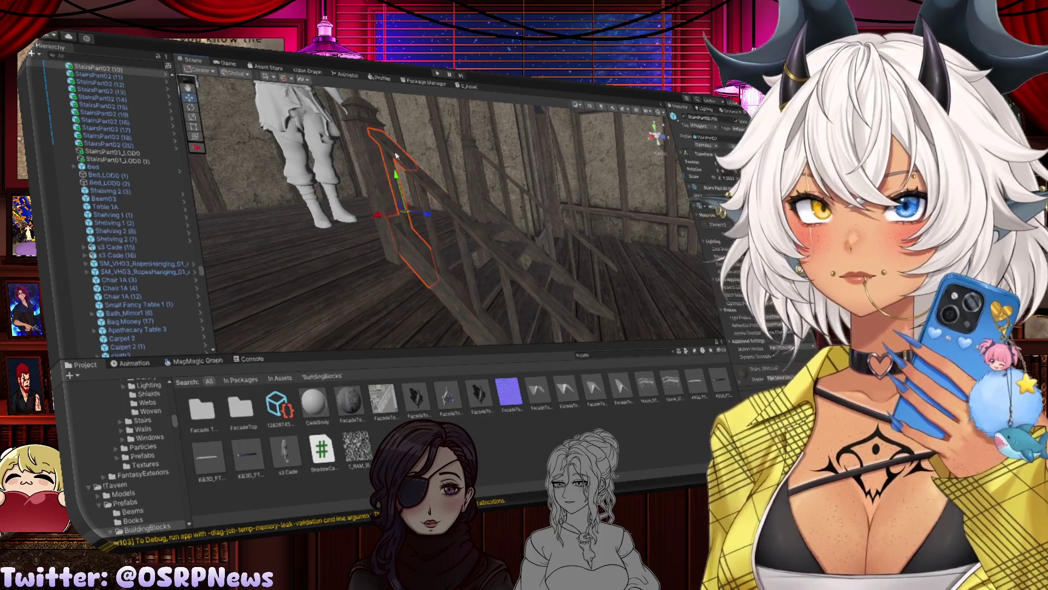
{"action": "left_click", "coordinate": [432, 189]}
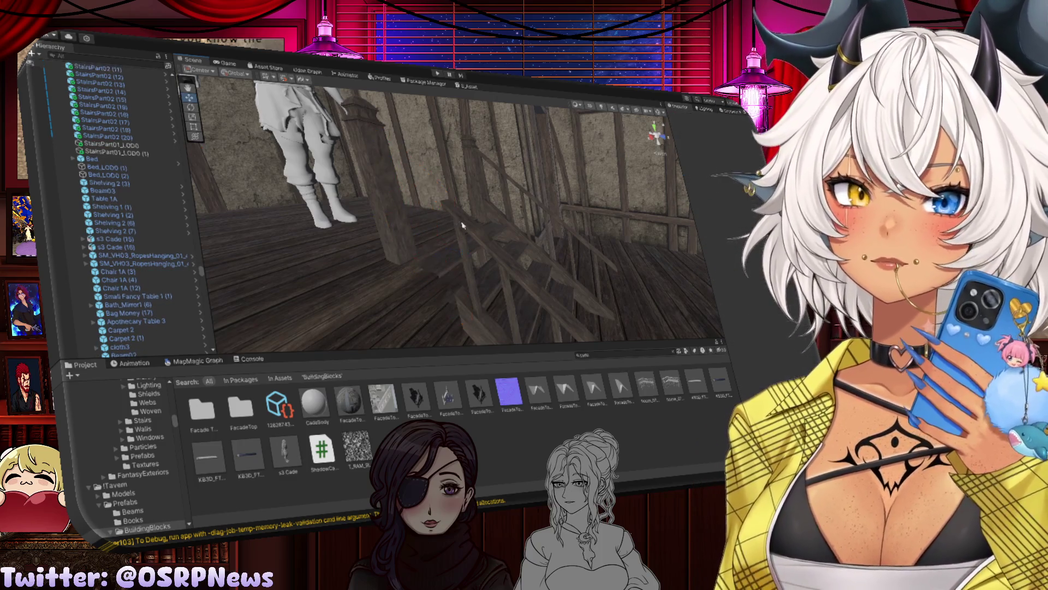
{"action": "left_click", "coordinate": [463, 223]}
{"action": "left_click", "coordinate": [475, 240]}
{"action": "left_click", "coordinate": [513, 289]}
{"action": "left_click", "coordinate": [556, 315]}
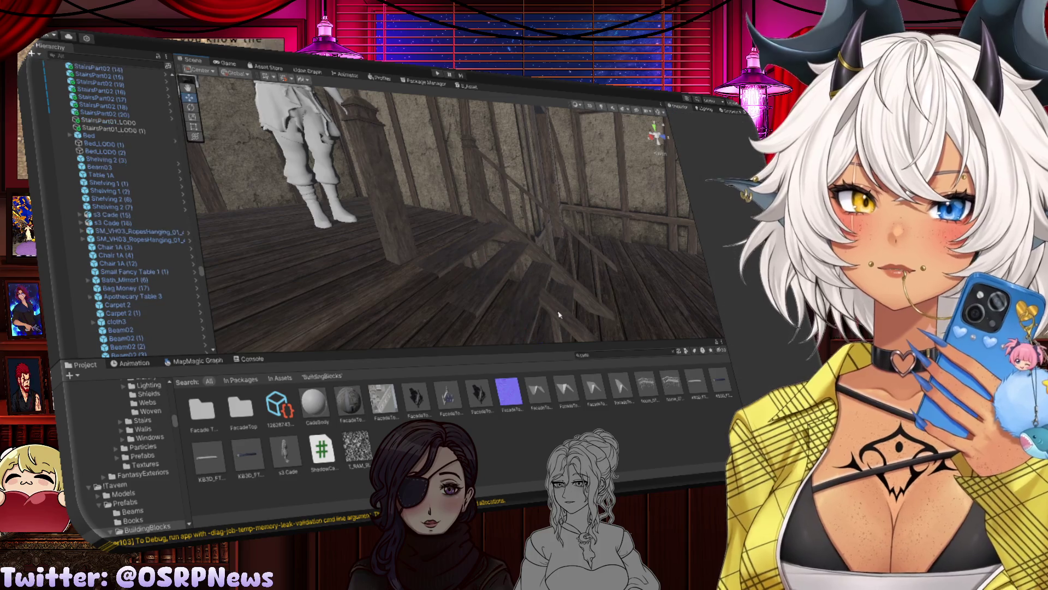
{"action": "left_click", "coordinate": [599, 305]}
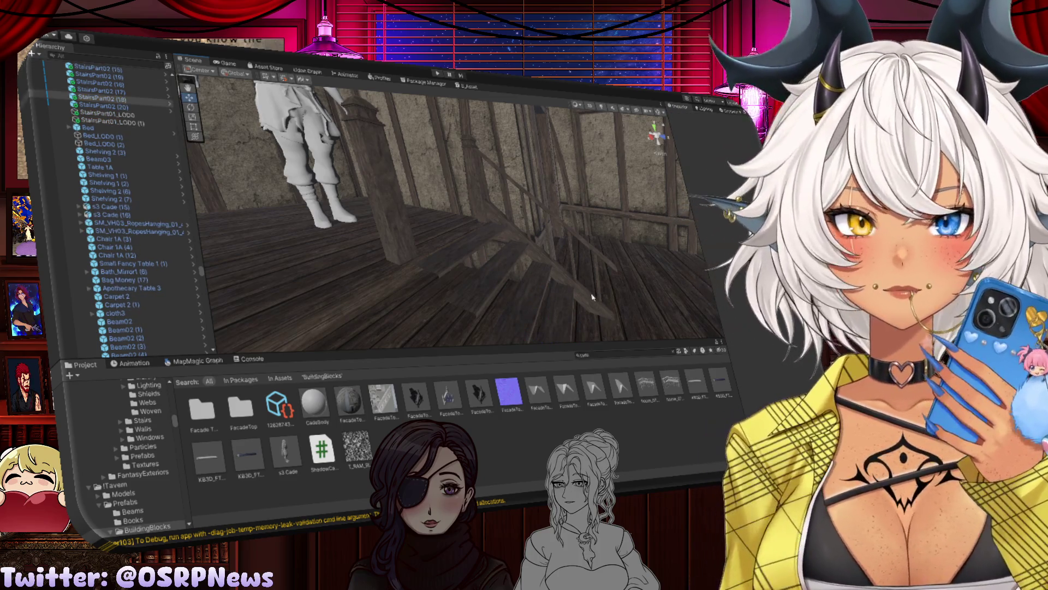
{"action": "left_click", "coordinate": [571, 282]}
{"action": "left_click", "coordinate": [560, 270]}
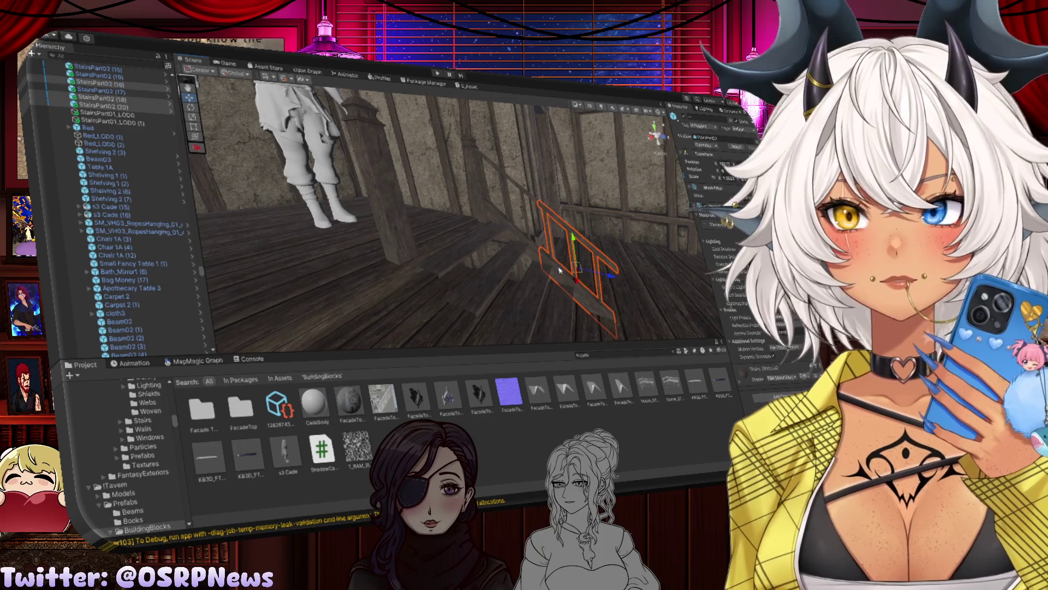
{"action": "left_click", "coordinate": [536, 246]}
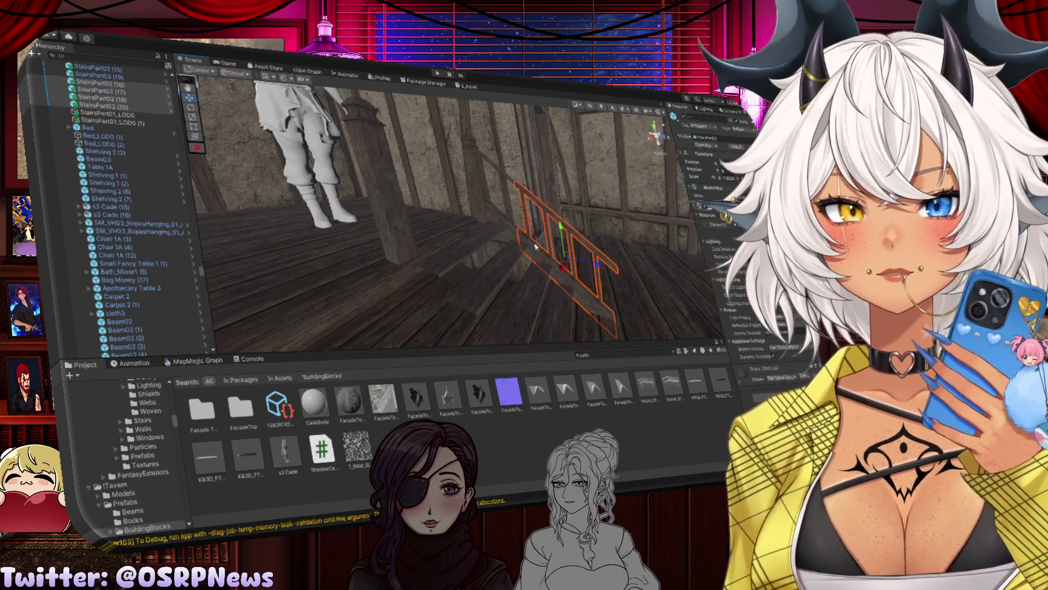
{"action": "left_click_drag", "start_coordinate": [514, 232], "coordinate": [499, 236]}
Step: Duplicate the railing section and slide the copy along X onto the stairs
{"action": "key", "text": "ctrl+d"}
{"action": "left_click_drag", "start_coordinate": [602, 248], "coordinate": [467, 266]}
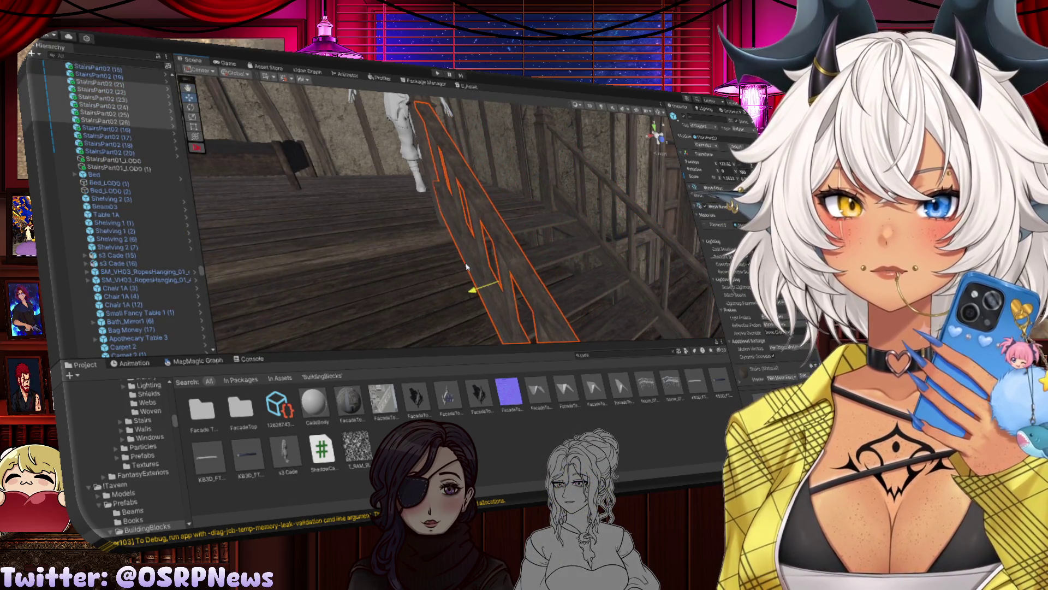
{"action": "left_click_drag", "start_coordinate": [541, 229], "coordinate": [412, 229]}
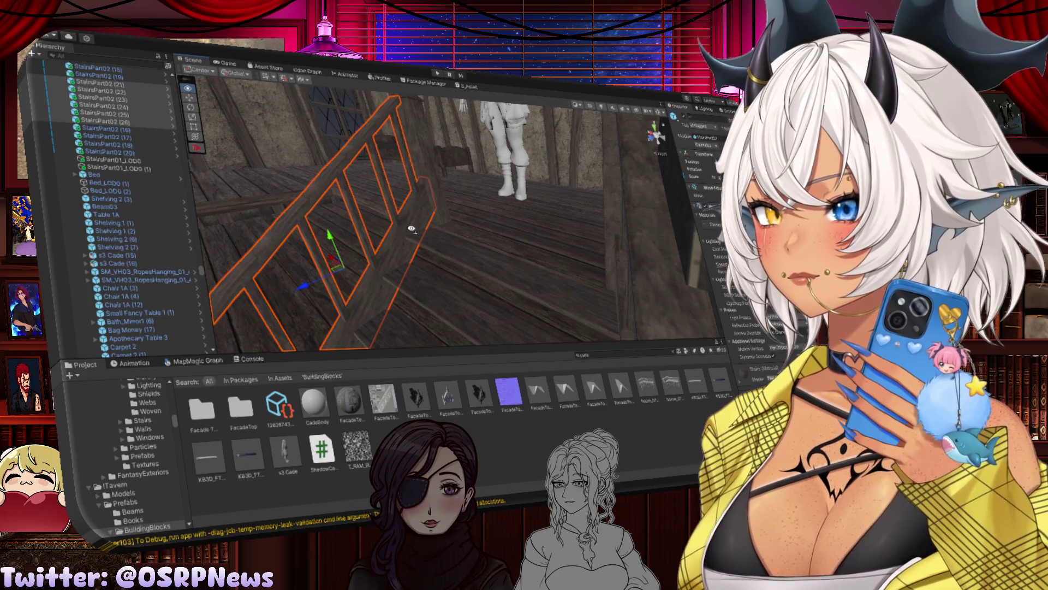
{"action": "mouse_move", "coordinate": [411, 229]}
{"action": "left_mouse_down"}
{"action": "mouse_move", "coordinate": [560, 239]}
{"action": "mouse_move", "coordinate": [521, 273]}
{"action": "mouse_move", "coordinate": [502, 235]}
{"action": "mouse_move", "coordinate": [404, 169]}
{"action": "left_mouse_up"}
{"action": "left_click", "coordinate": [535, 258]}
{"action": "left_click_drag", "start_coordinate": [463, 228], "coordinate": [467, 224]}
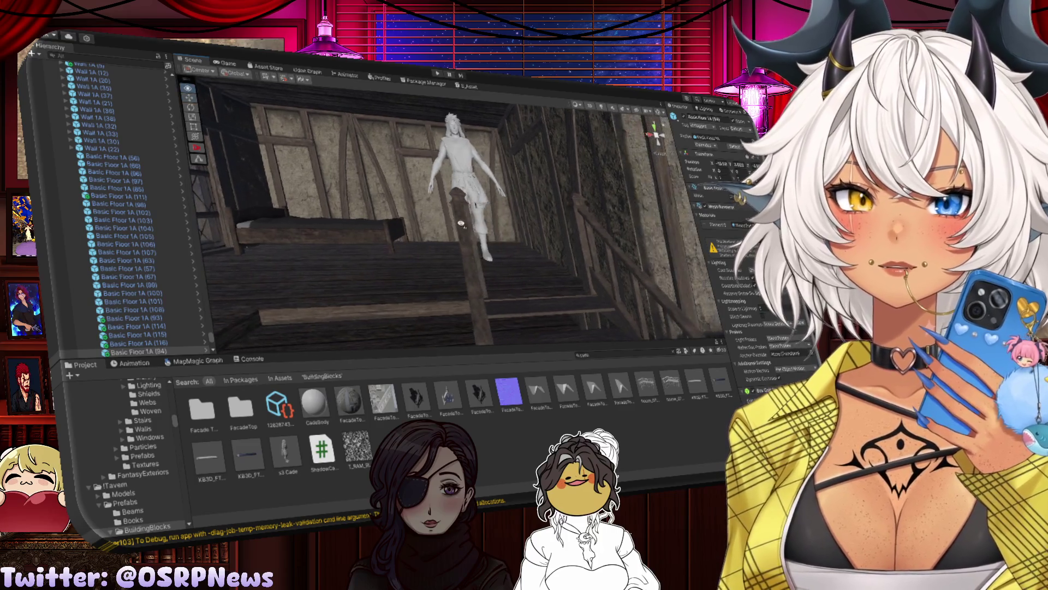
Step: Duplicate the vertical stair post as StairsPart01_LOD0 (2) and slide the copy left
{"action": "left_click", "coordinate": [469, 225]}
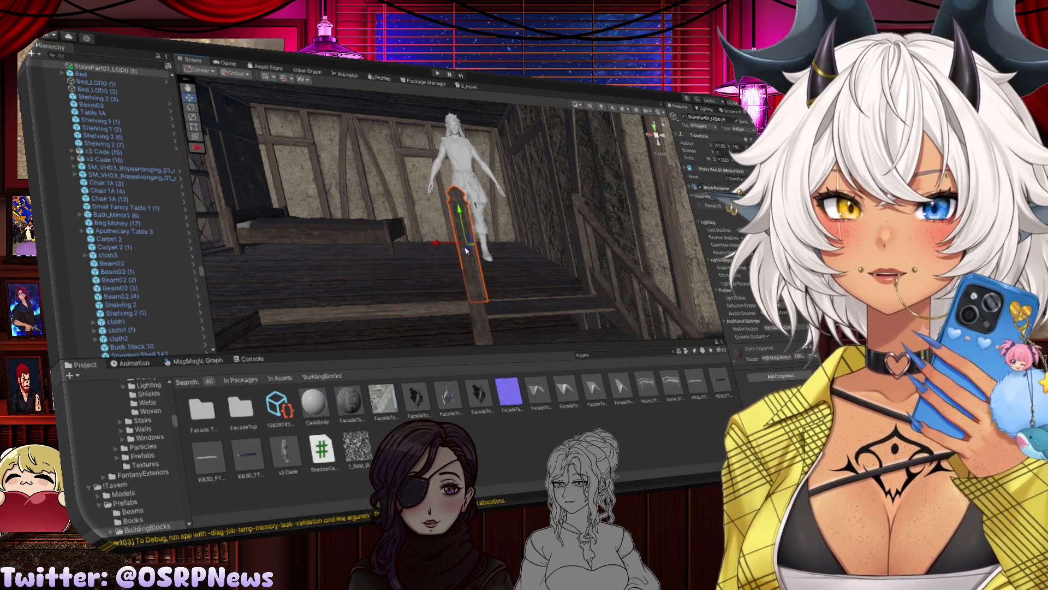
{"action": "mouse_move", "coordinate": [536, 265]}
{"action": "left_mouse_down"}
{"action": "mouse_move", "coordinate": [529, 278]}
{"action": "mouse_move", "coordinate": [482, 268]}
{"action": "mouse_move", "coordinate": [480, 290]}
{"action": "left_mouse_up"}
{"action": "left_click", "coordinate": [533, 278]}
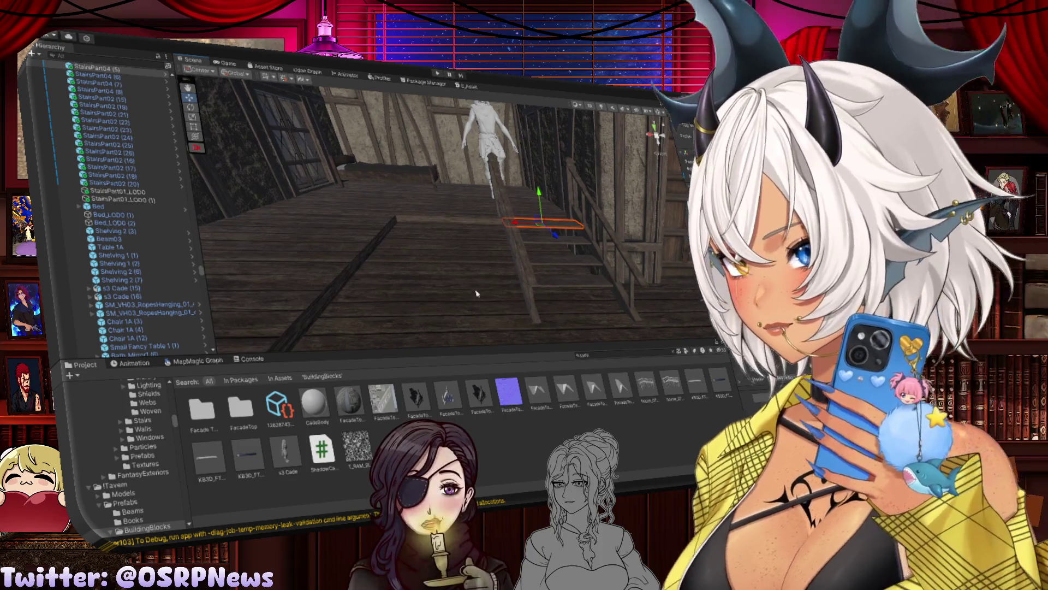
{"action": "left_click", "coordinate": [501, 200]}
{"action": "key", "text": "ctrl+d"}
{"action": "left_click_drag", "start_coordinate": [468, 187], "coordinate": [355, 187]}
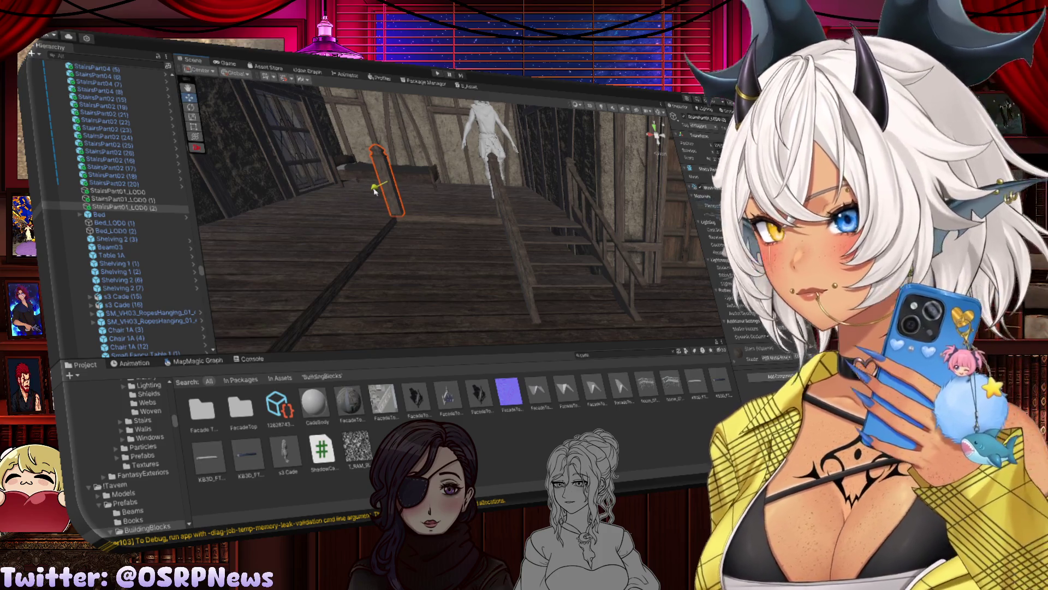
{"action": "left_click_drag", "start_coordinate": [375, 190], "coordinate": [374, 189]}
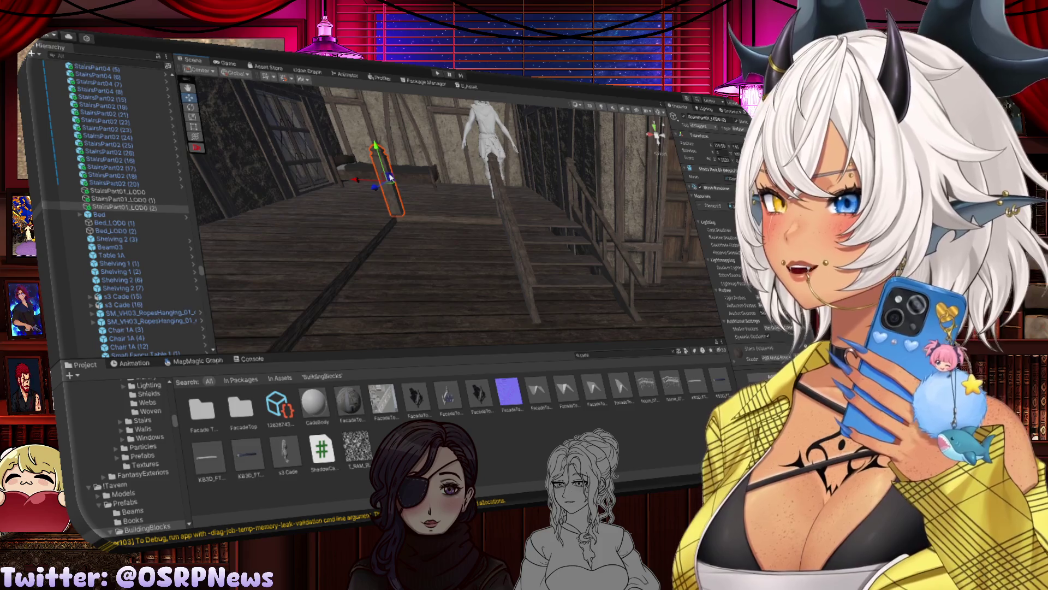
Step: Shift the post copy sideways until it sits beside the floor beam near the bed
{"action": "left_click_drag", "start_coordinate": [397, 245], "coordinate": [404, 199]}
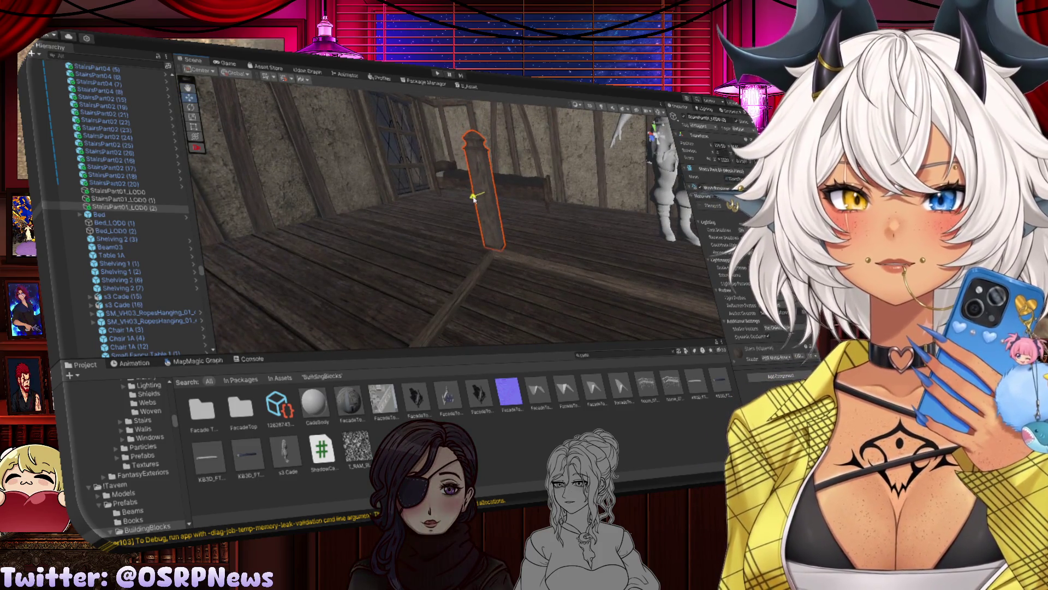
{"action": "left_click", "coordinate": [461, 188]}
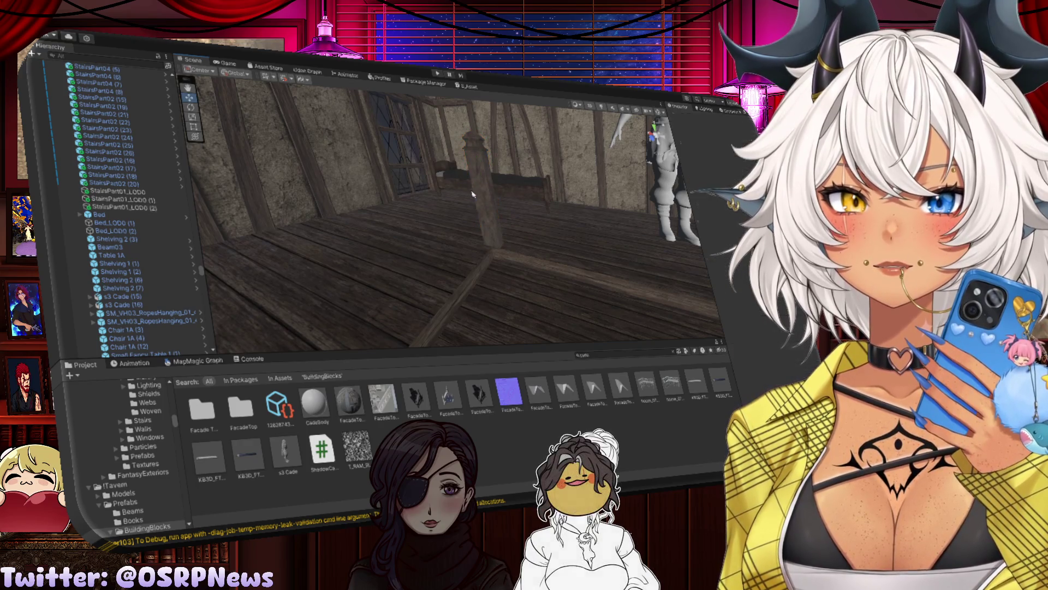
{"action": "left_click", "coordinate": [464, 191]}
{"action": "left_click_drag", "start_coordinate": [463, 190], "coordinate": [470, 197]}
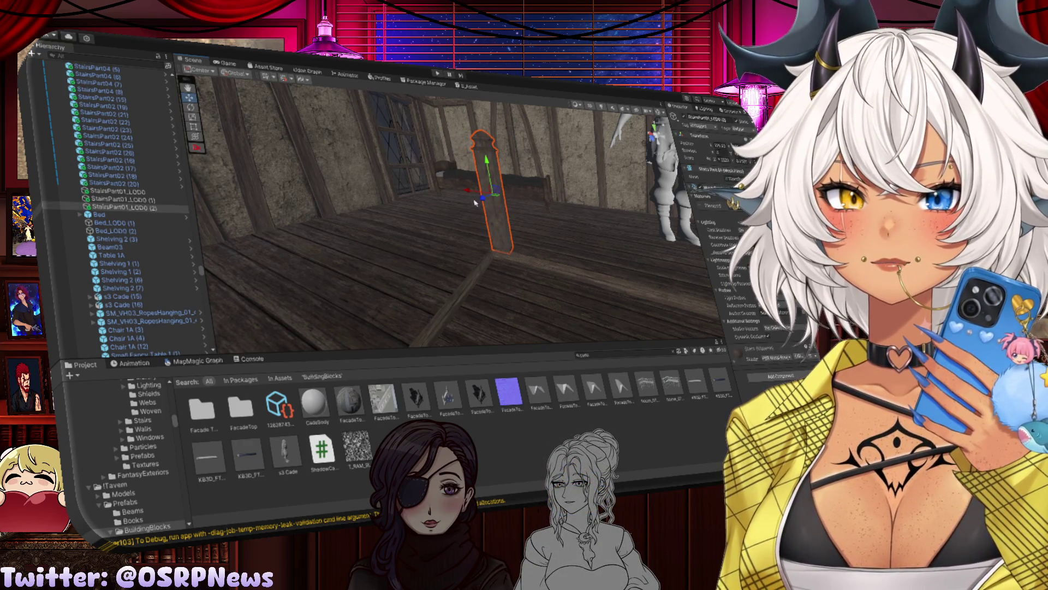
{"action": "left_click_drag", "start_coordinate": [488, 209], "coordinate": [405, 221]}
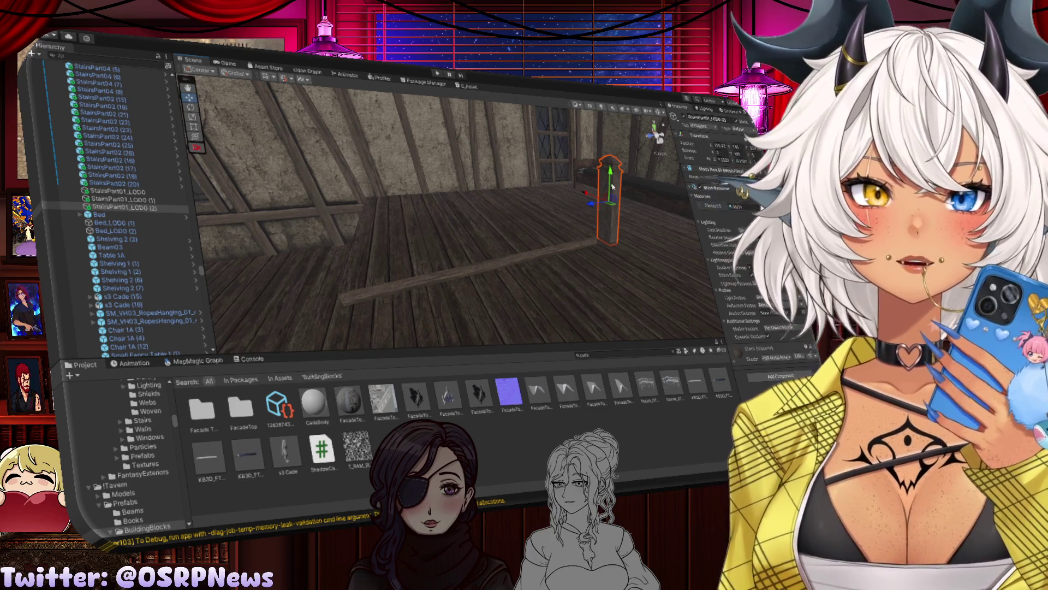
{"action": "left_click_drag", "start_coordinate": [587, 195], "coordinate": [509, 183]}
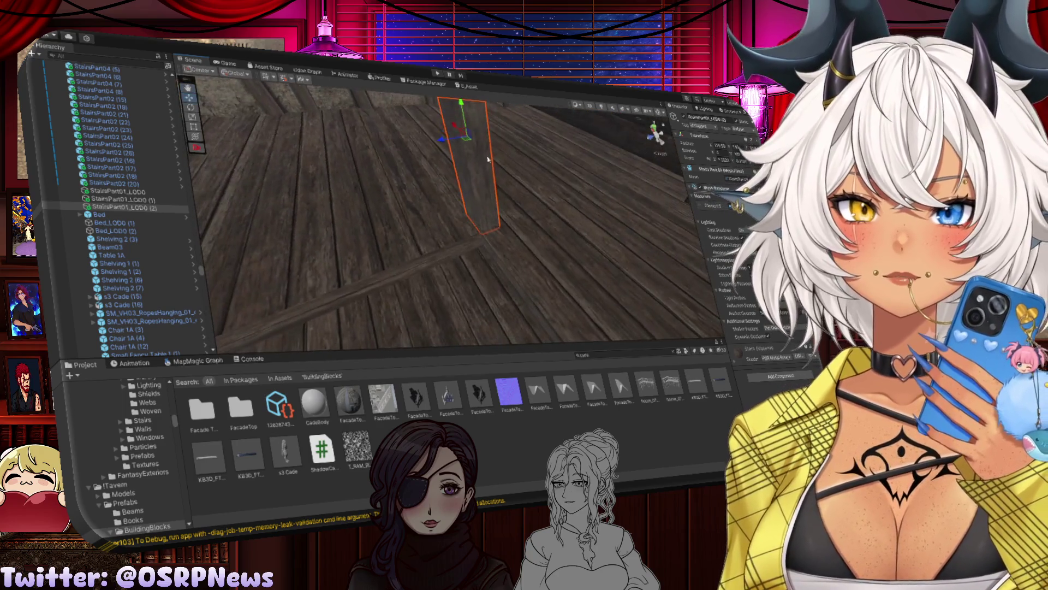
{"action": "mouse_move", "coordinate": [462, 131]}
{"action": "left_mouse_down"}
{"action": "mouse_move", "coordinate": [475, 143]}
{"action": "mouse_move", "coordinate": [435, 166]}
{"action": "left_mouse_up"}
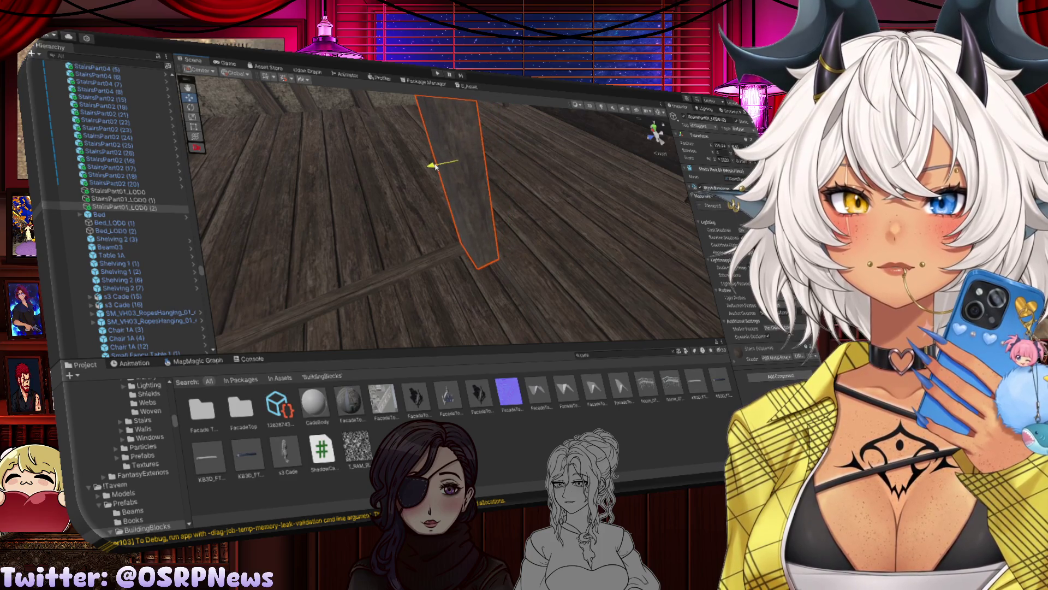
Step: Lower the post copy onto the upstairs plank floor and adjust its height
{"action": "scroll", "coordinate": [436, 167], "scroll_direction": "down", "scroll_amount": 5}
{"action": "mouse_move", "coordinate": [545, 171]}
{"action": "left_mouse_down"}
{"action": "mouse_move", "coordinate": [554, 220]}
{"action": "mouse_move", "coordinate": [552, 168]}
{"action": "mouse_move", "coordinate": [550, 197]}
{"action": "left_mouse_up"}
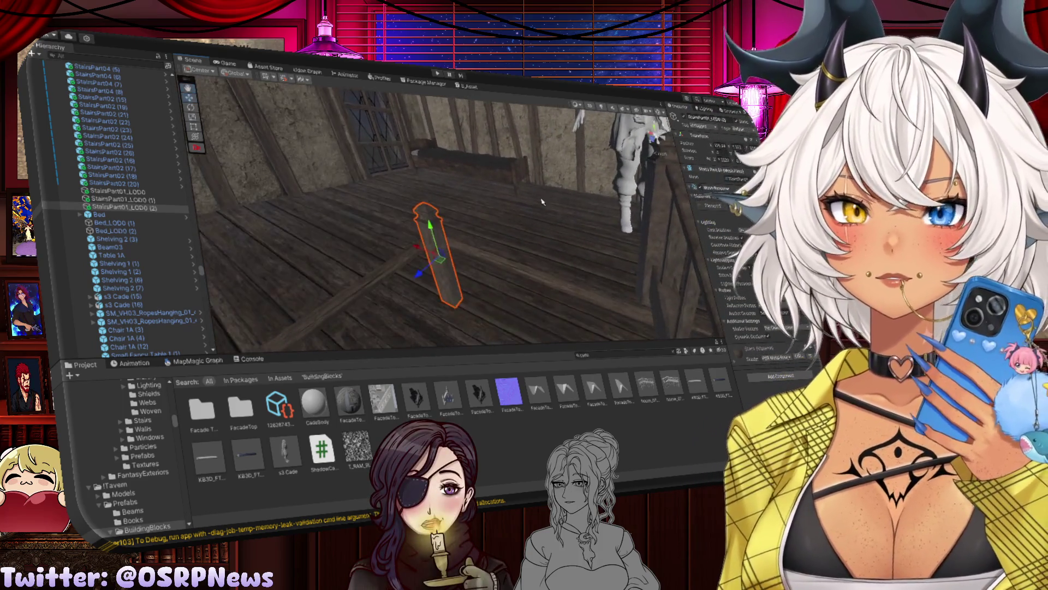
{"action": "left_click_drag", "start_coordinate": [426, 229], "coordinate": [429, 221]}
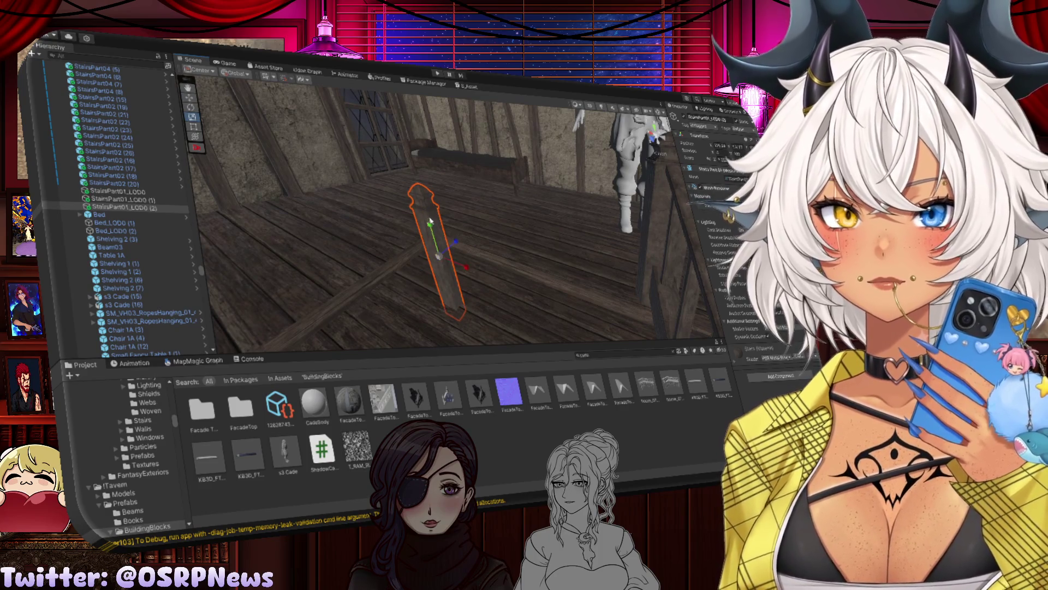
{"action": "mouse_move", "coordinate": [426, 213]}
{"action": "left_mouse_down"}
{"action": "mouse_move", "coordinate": [485, 216]}
{"action": "mouse_move", "coordinate": [468, 178]}
{"action": "left_mouse_up"}
{"action": "left_click", "coordinate": [465, 172]}
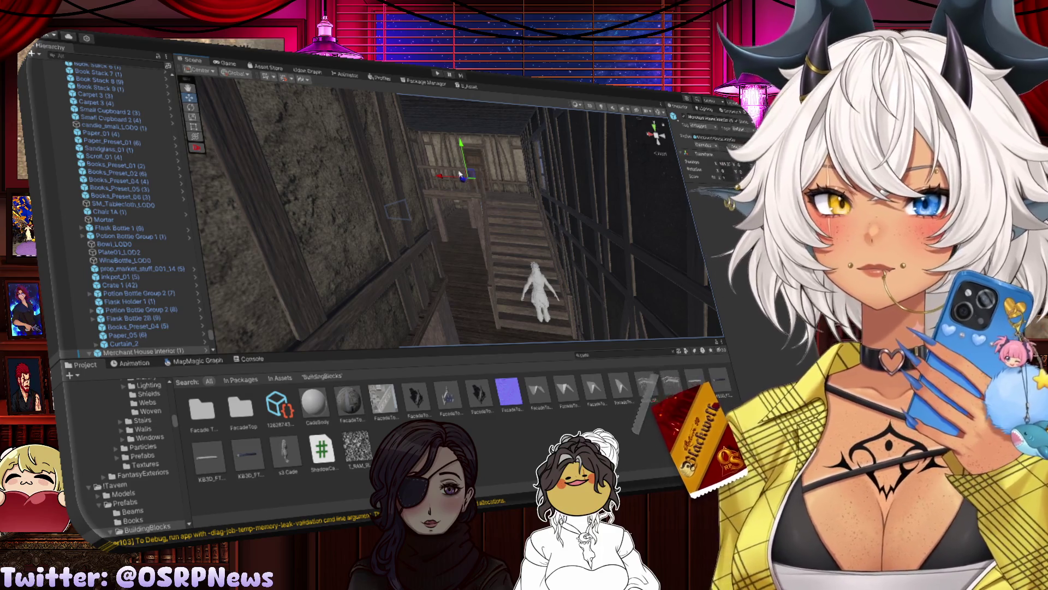
{"action": "left_click", "coordinate": [448, 180]}
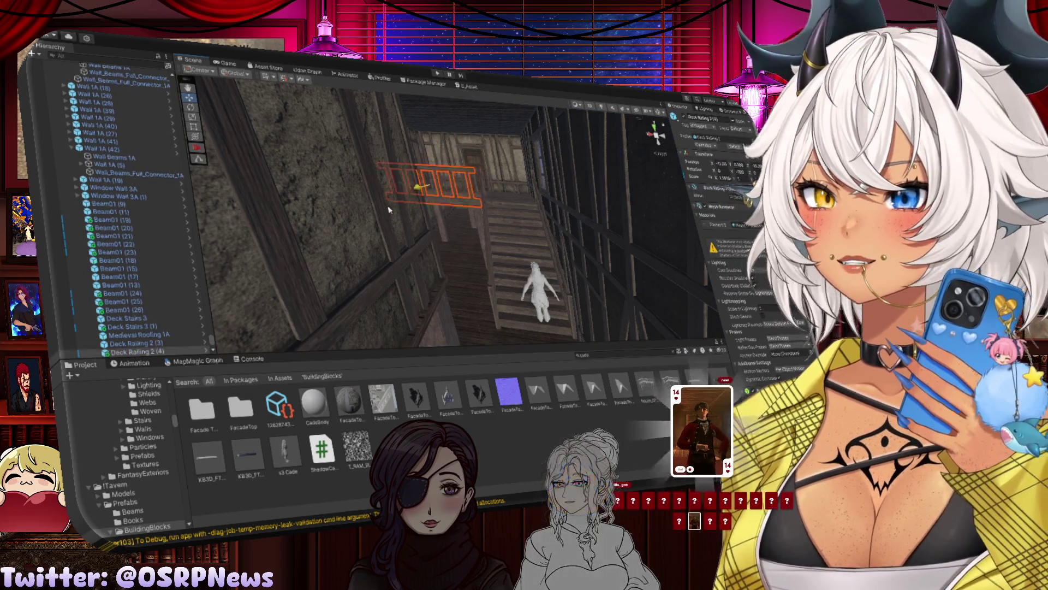
Step: Move Deck Railing 2 (4) back and up along the stairwell, then delete post StairsPart01_LOD0 (1)
{"action": "mouse_move", "coordinate": [419, 187]}
{"action": "left_mouse_down"}
{"action": "mouse_move", "coordinate": [434, 186]}
{"action": "mouse_move", "coordinate": [360, 233]}
{"action": "mouse_move", "coordinate": [376, 282]}
{"action": "mouse_move", "coordinate": [361, 301]}
{"action": "mouse_move", "coordinate": [493, 289]}
{"action": "mouse_move", "coordinate": [364, 279]}
{"action": "left_mouse_up"}
{"action": "scroll", "coordinate": [376, 273], "scroll_direction": "up", "scroll_amount": 3}
{"action": "left_click_drag", "start_coordinate": [368, 226], "coordinate": [361, 189]}
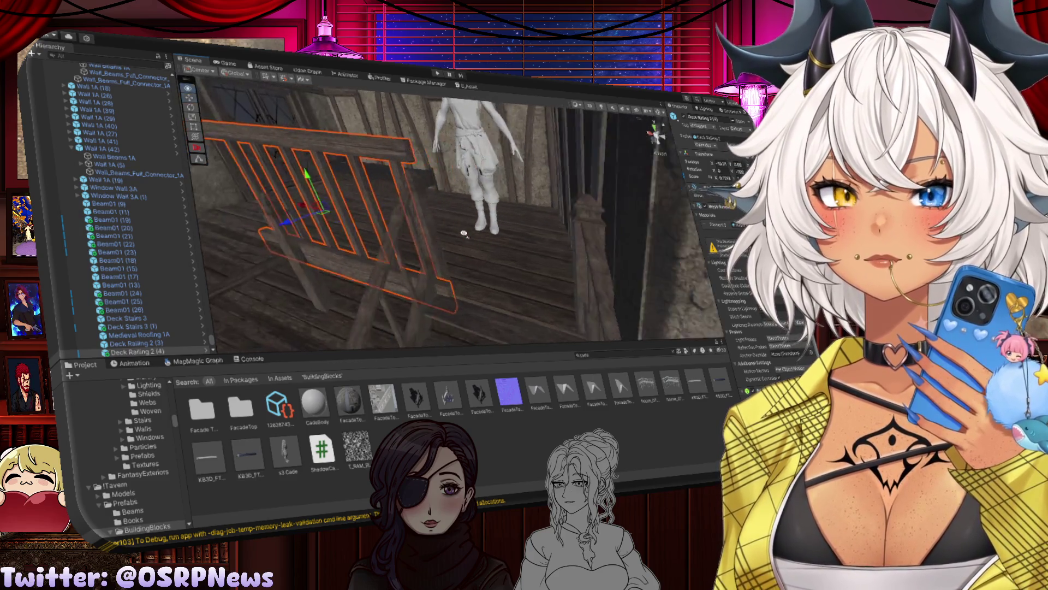
{"action": "left_click", "coordinate": [408, 216]}
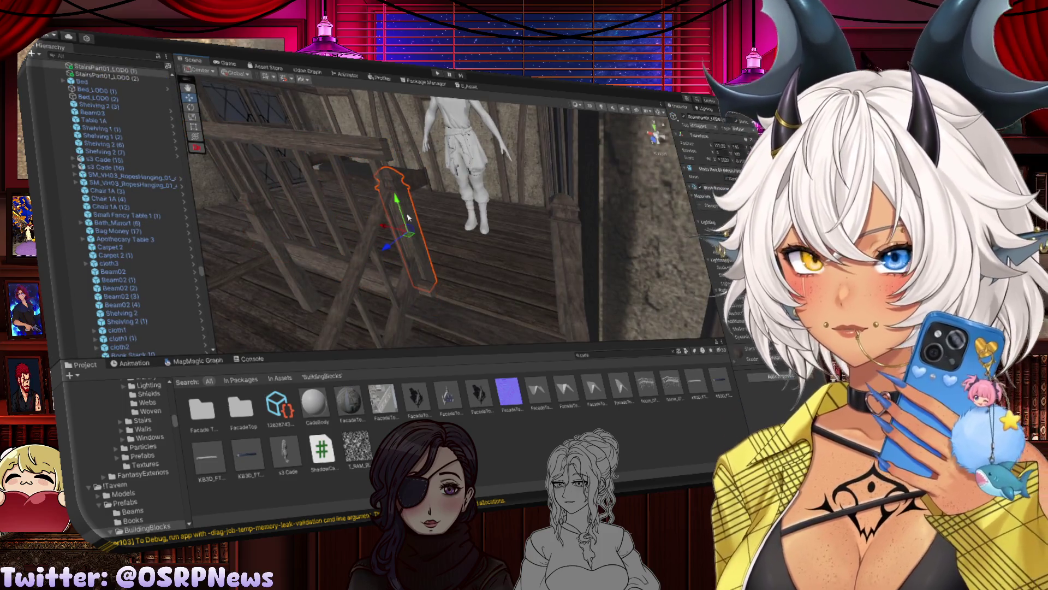
{"action": "key", "text": "Delete"}
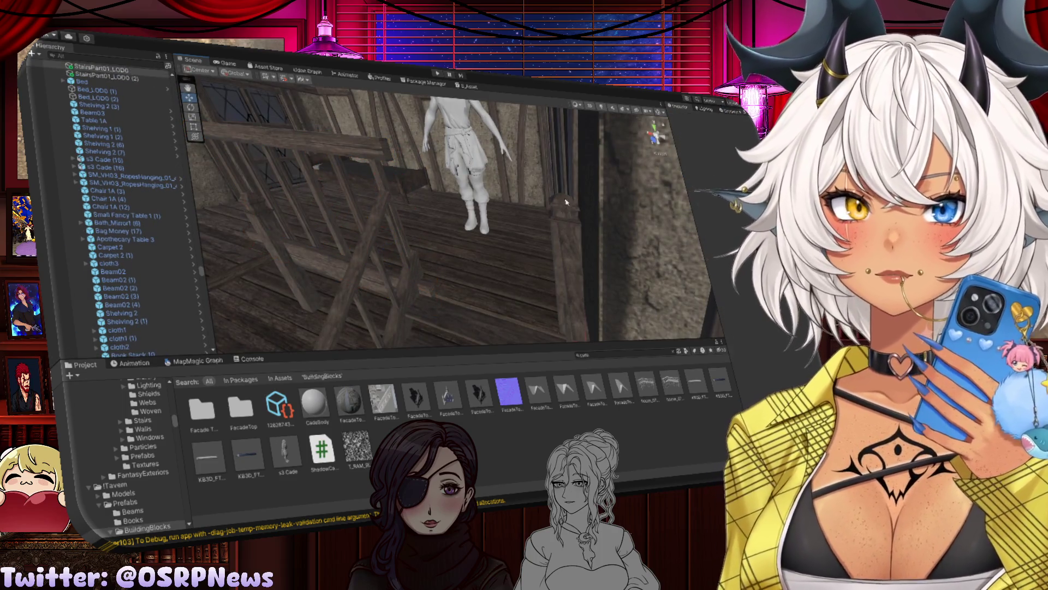